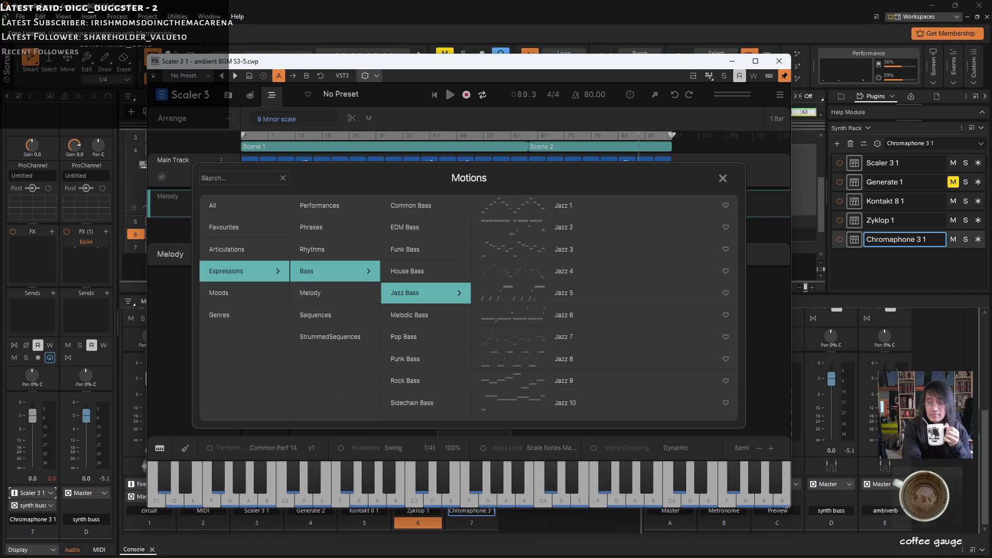
Preview the Jazz 6 and Jazz 8 bass motions, then open the Common Bass Basic patterns.
left_click(516, 320)
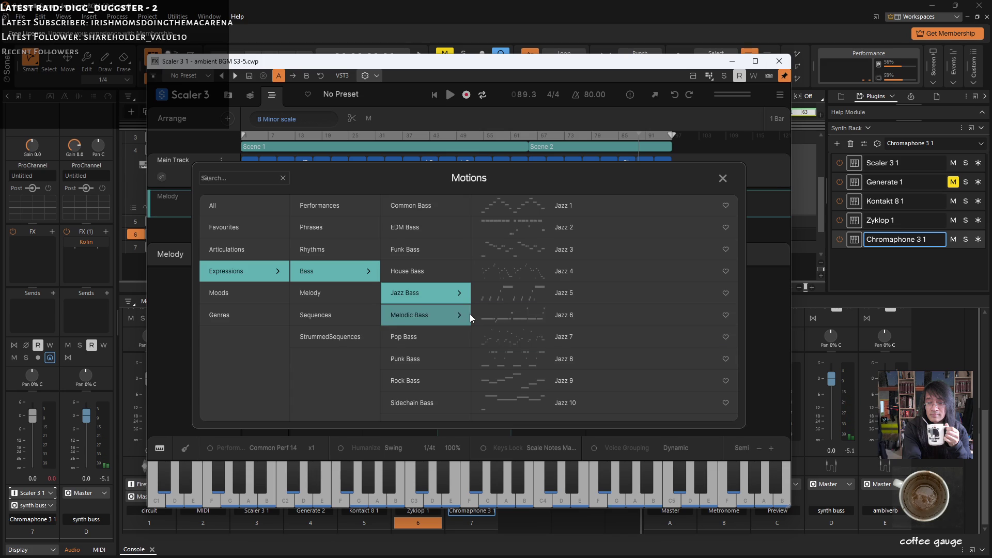
left_click(509, 357)
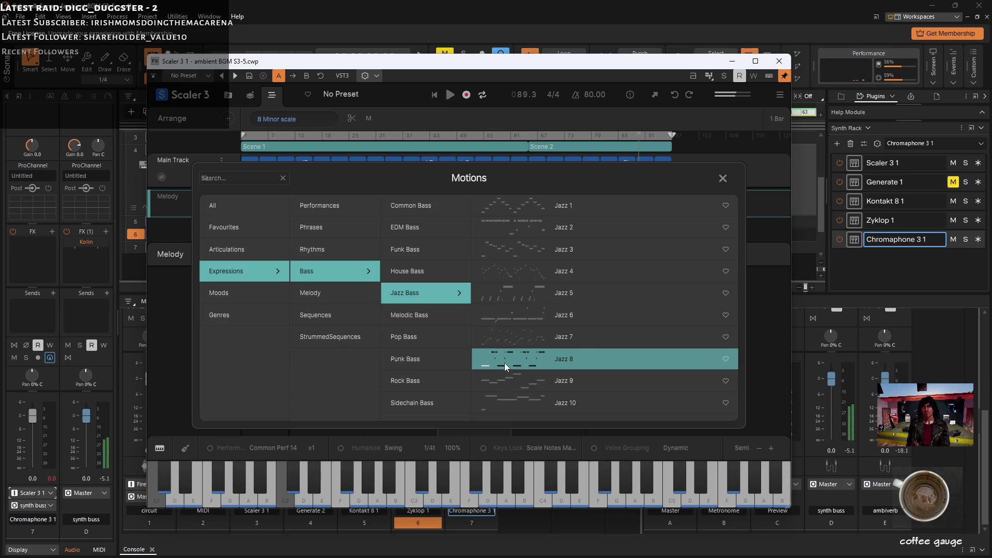
left_click(421, 207)
left_click(505, 207)
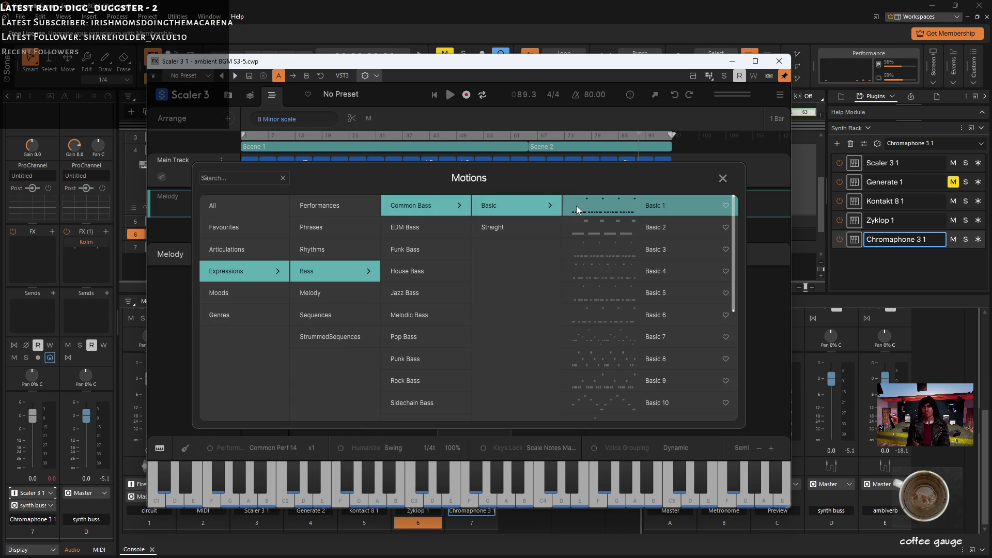
Preview the Basic 2, 1, 4, 6 and 5 bass motions.
left_click(593, 235)
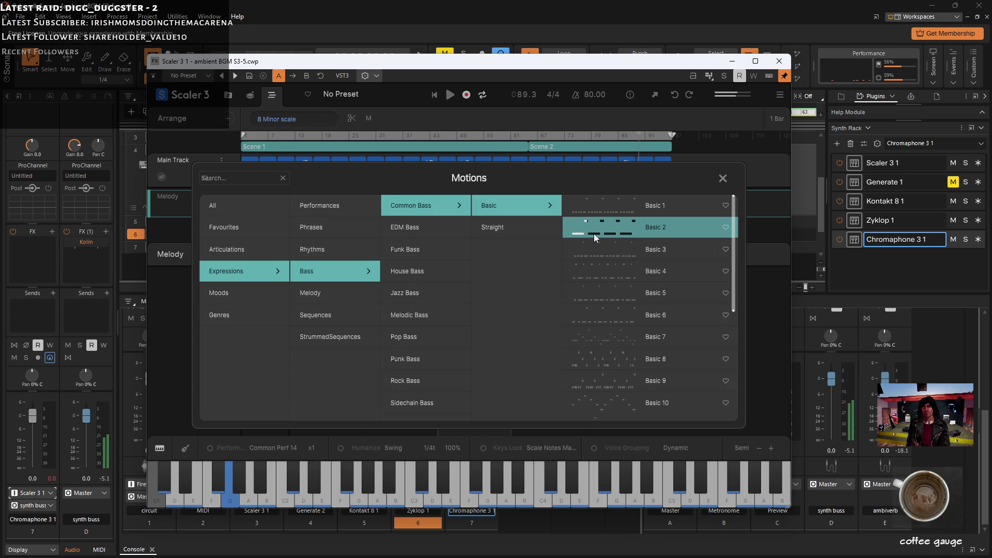
left_click(591, 207)
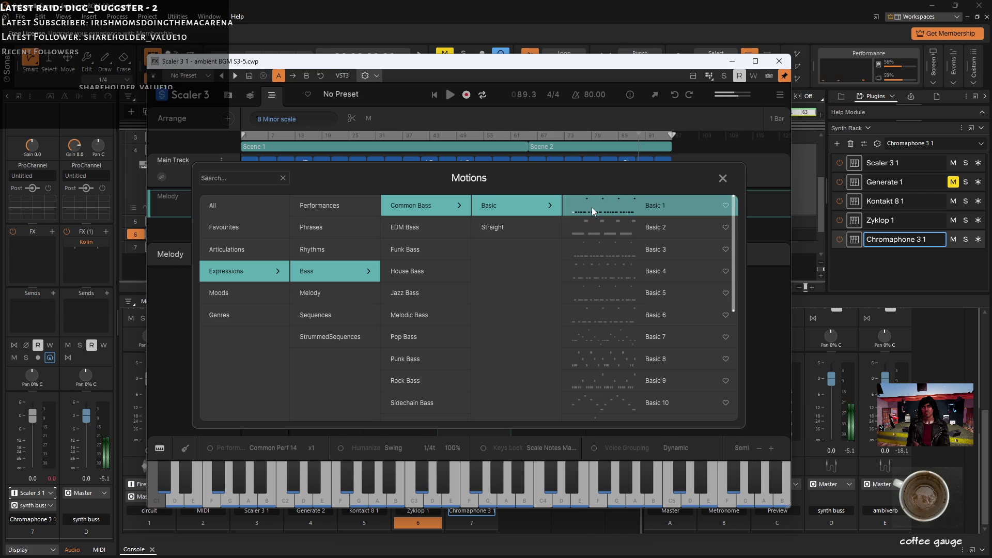
left_click(600, 271)
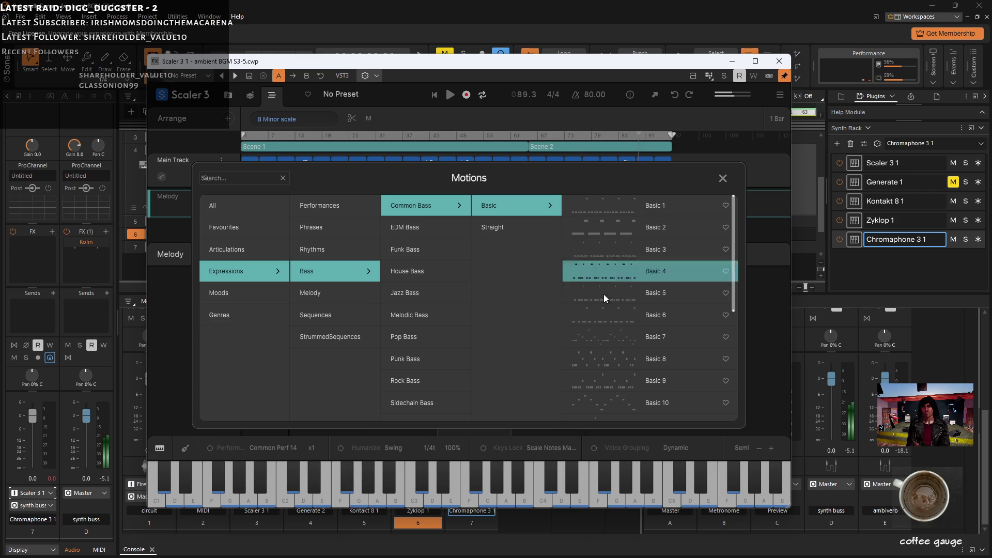
left_click(594, 318)
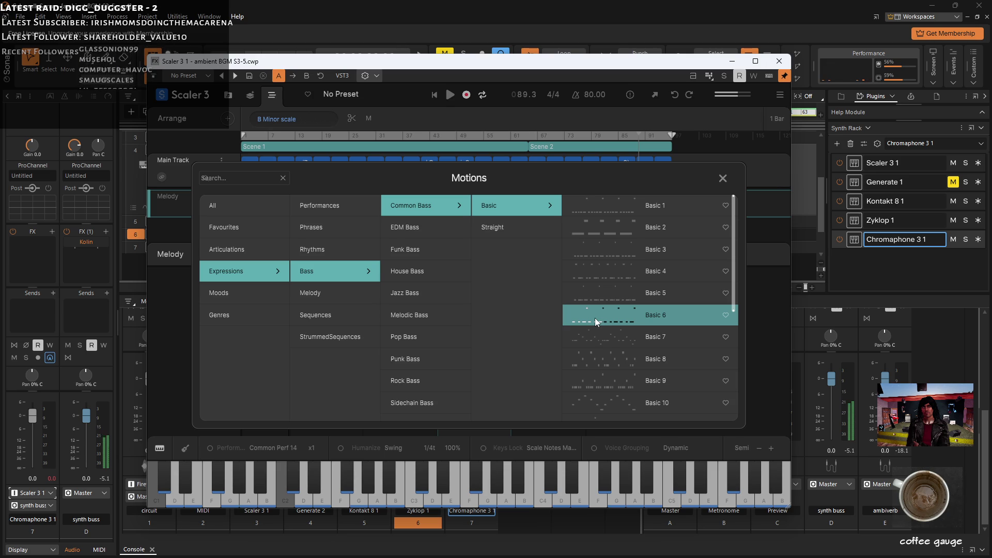
left_click(730, 293)
left_click_drag(733, 292, 737, 391)
Preview the Basic 17, 13, 11 and 10 bass motions.
left_click(594, 351)
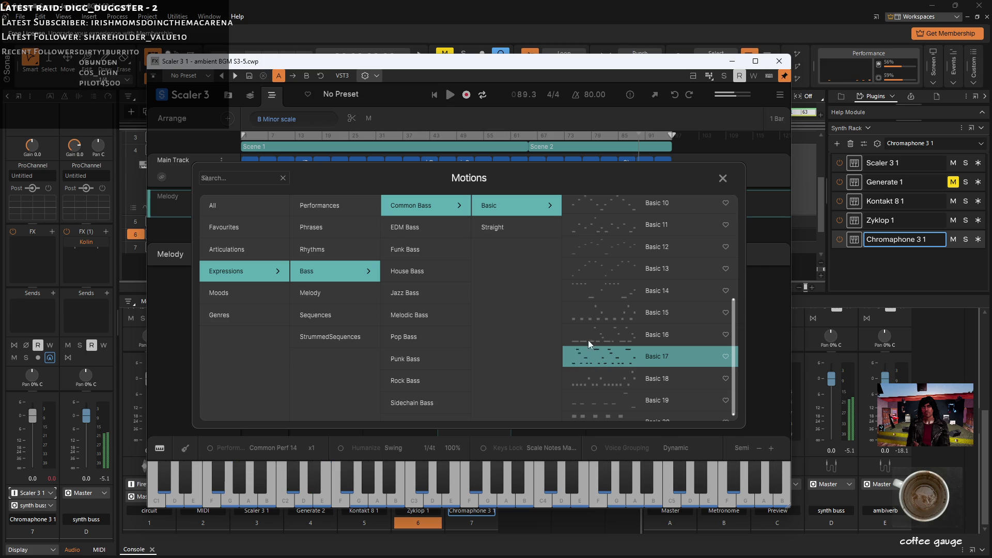
left_click(597, 271)
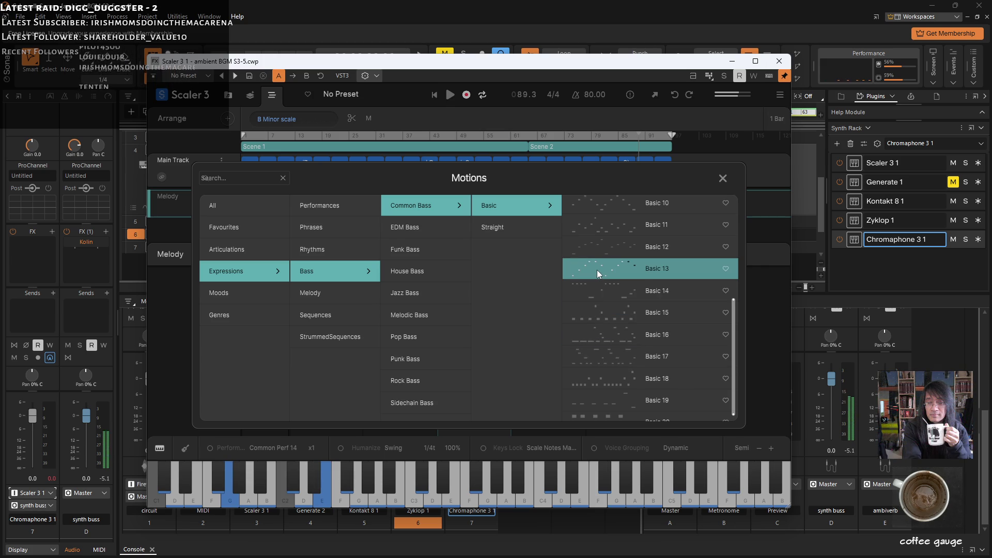
left_click(595, 228)
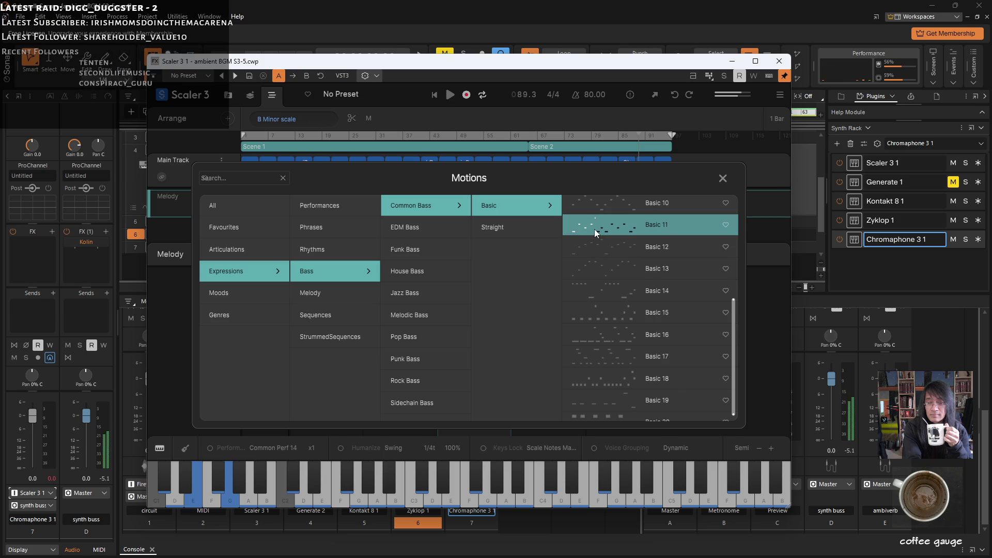
left_click(607, 205)
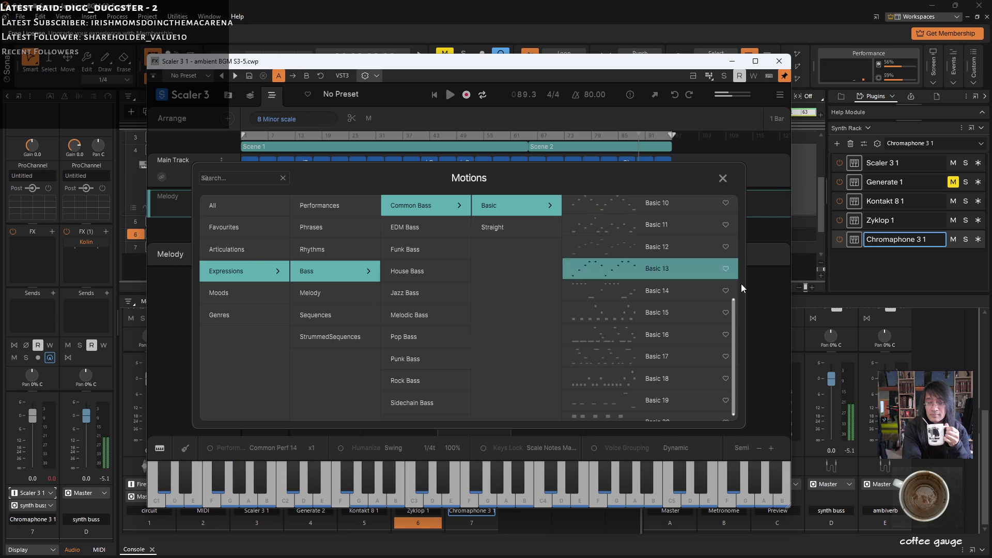
Return to Basic 6, stop its preview, and apply it to close the Motions browser.
left_click_drag(733, 323, 697, 256)
left_click(597, 272)
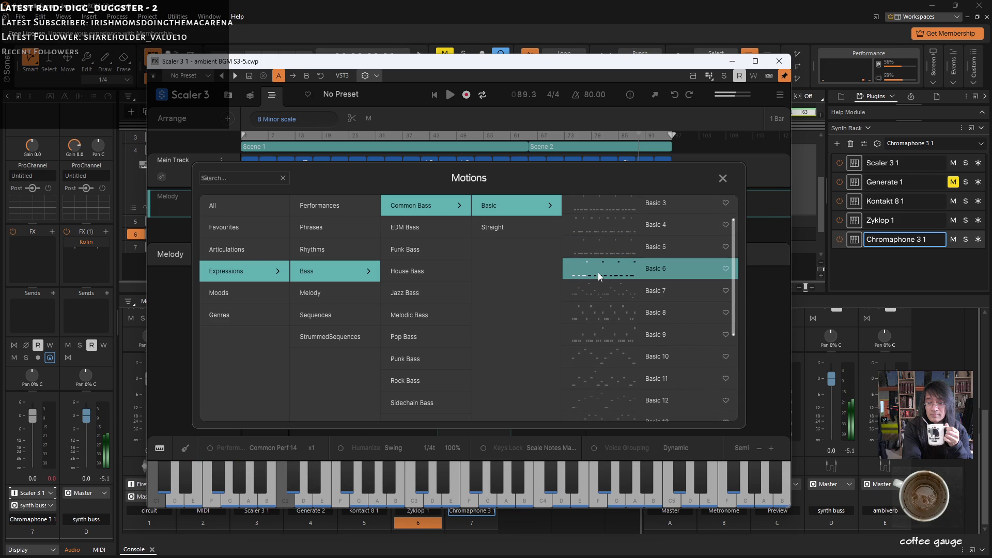
left_click(680, 279)
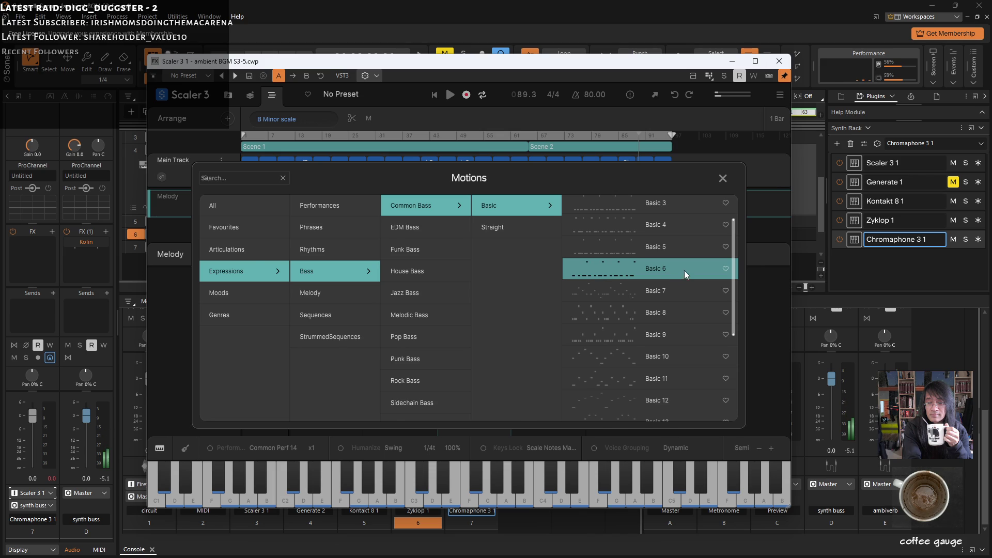
double_click(685, 271)
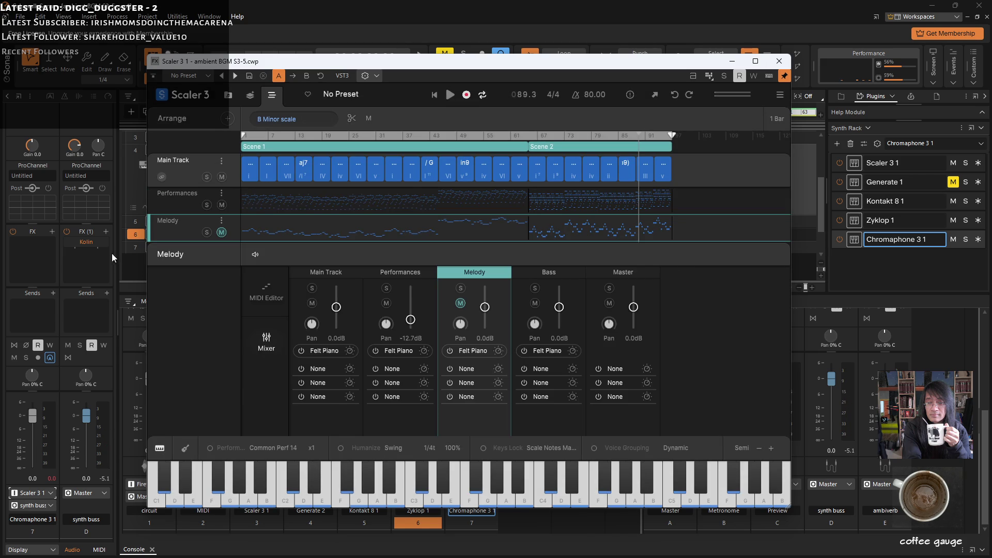
Mute the Bass track, set a new MIDI output channel from its options menu, and minimize Scaler.
scroll(410, 203, "down", 2)
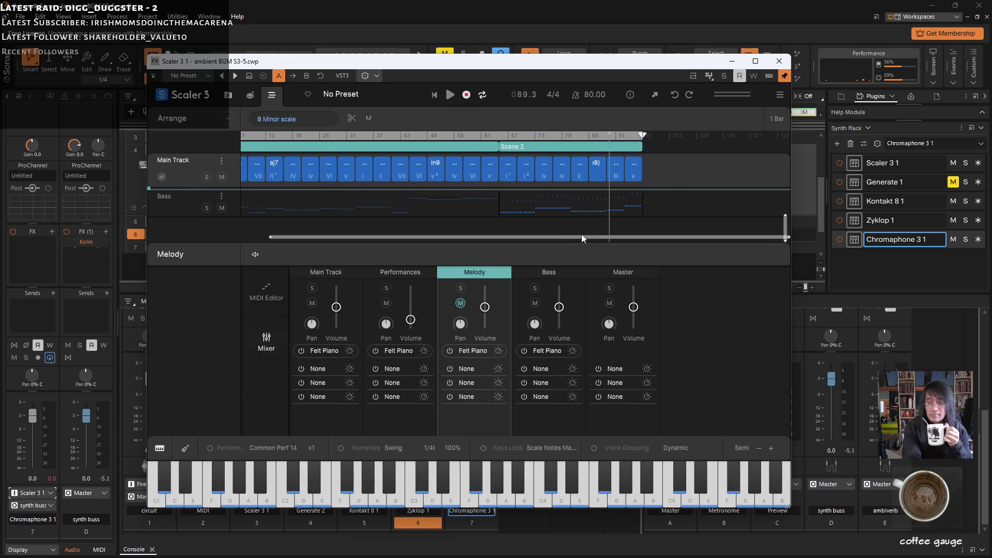
left_click(533, 303)
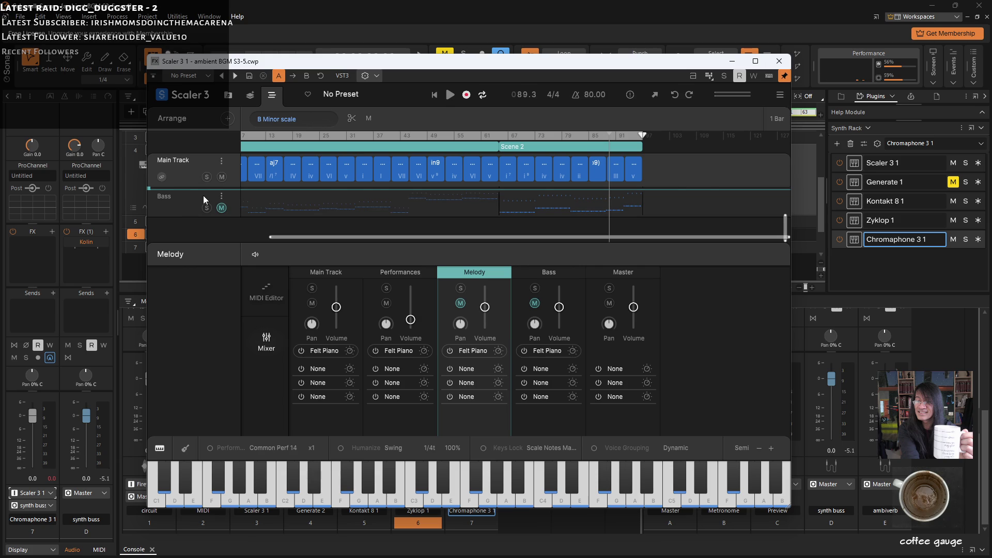
left_click(221, 196)
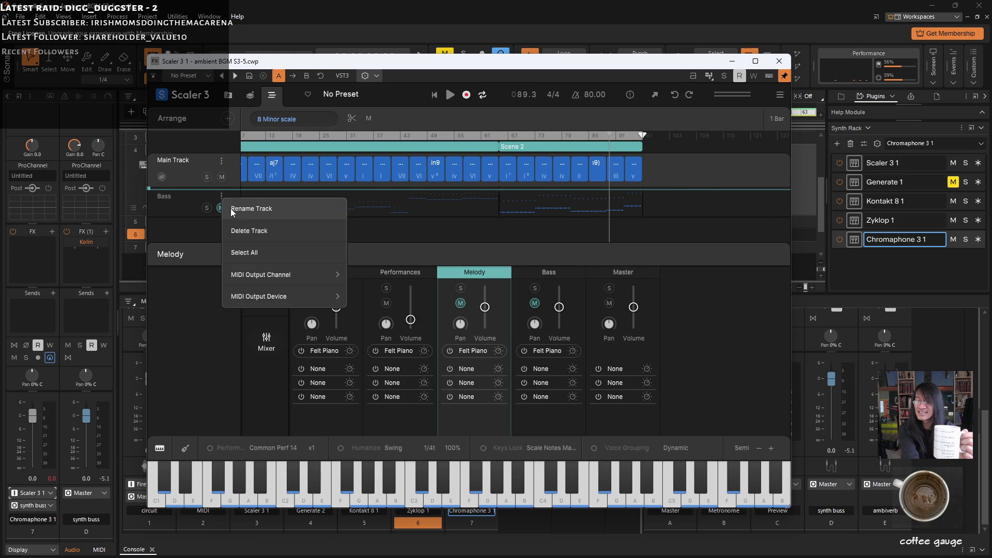
mouse_move(270, 275)
left_click(397, 231)
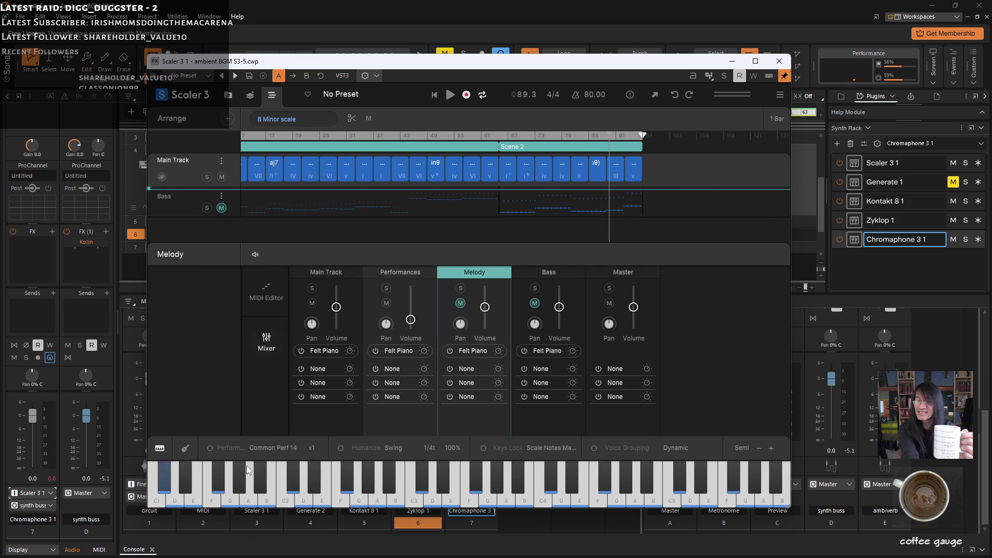
left_click(732, 61)
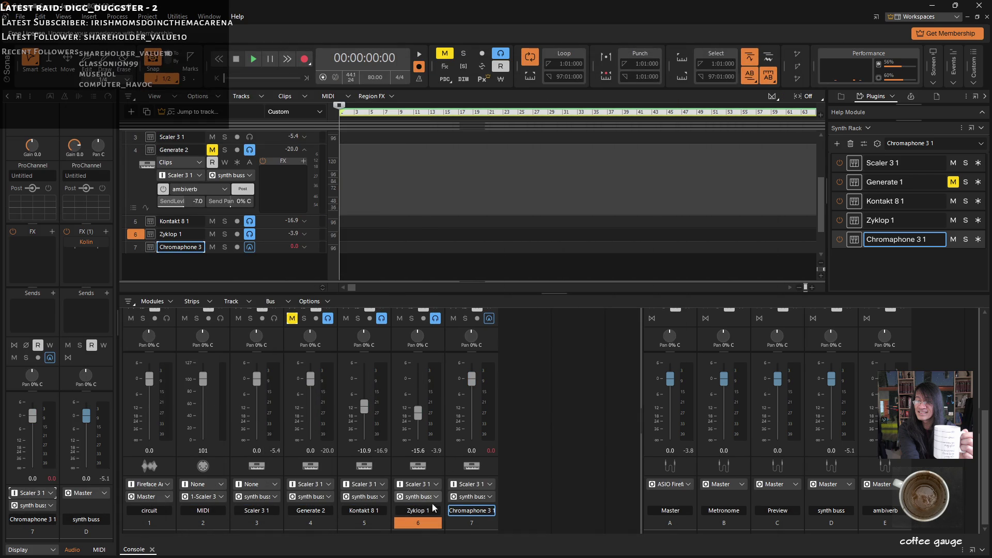
Enable input echo and solo on the Chromaphone track, and unmute Generate 2.
left_click(489, 319)
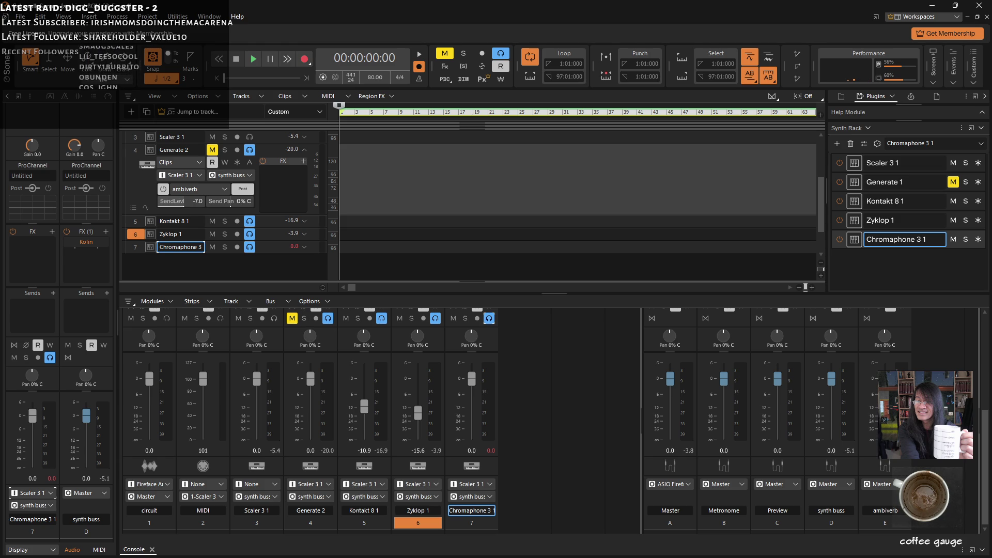
left_click(257, 466)
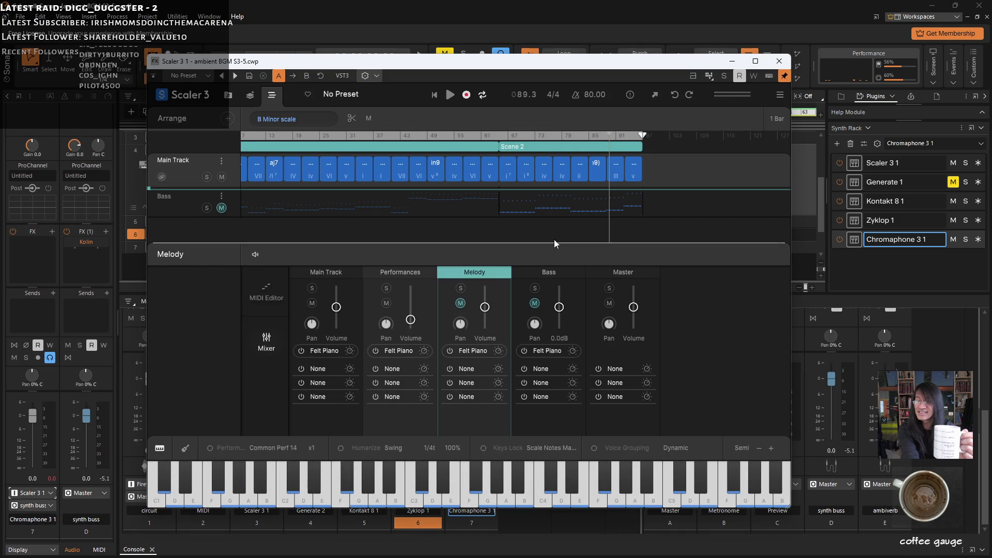
left_click(732, 61)
left_click(465, 318)
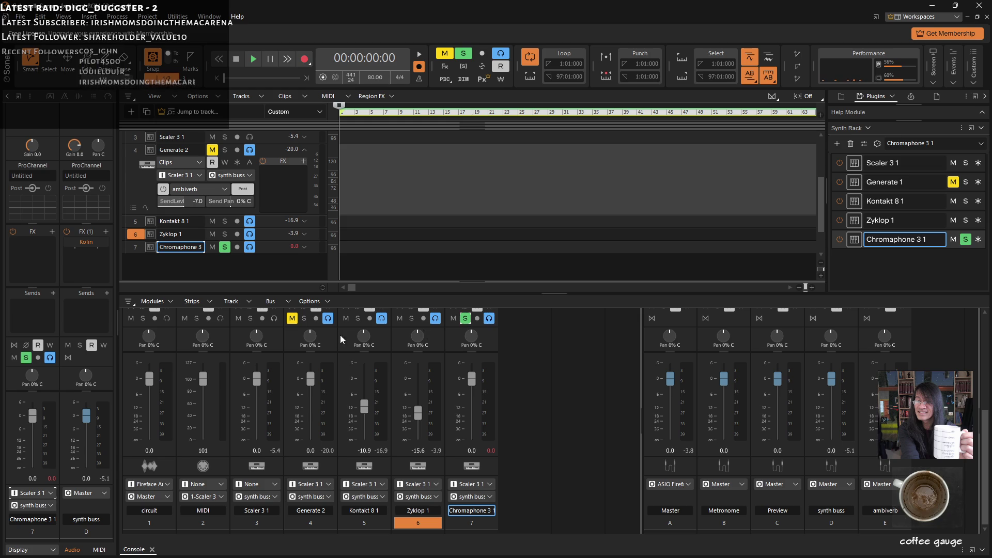
left_click(289, 319)
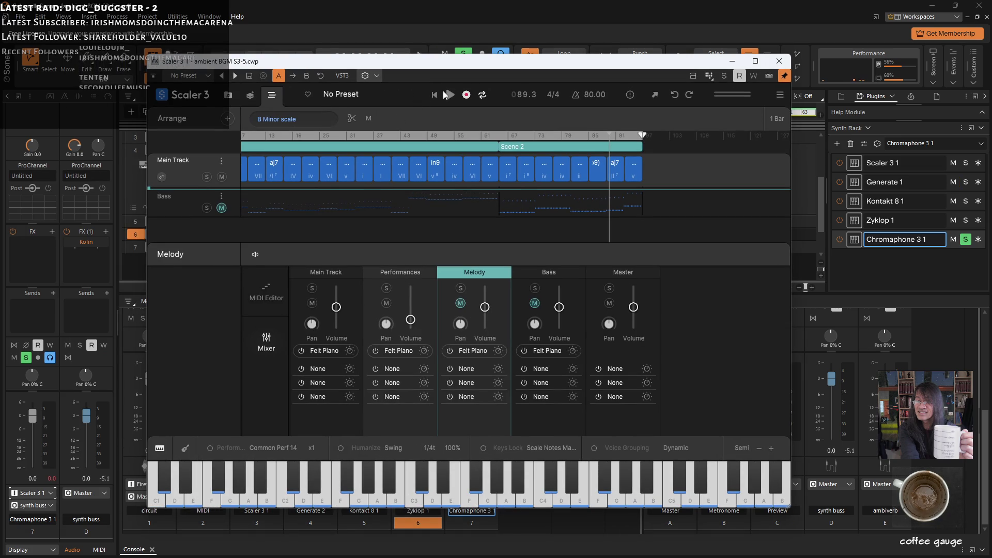
Rewind and play the Scaler arrangement from the start, then open the effects rack options.
left_click(434, 95)
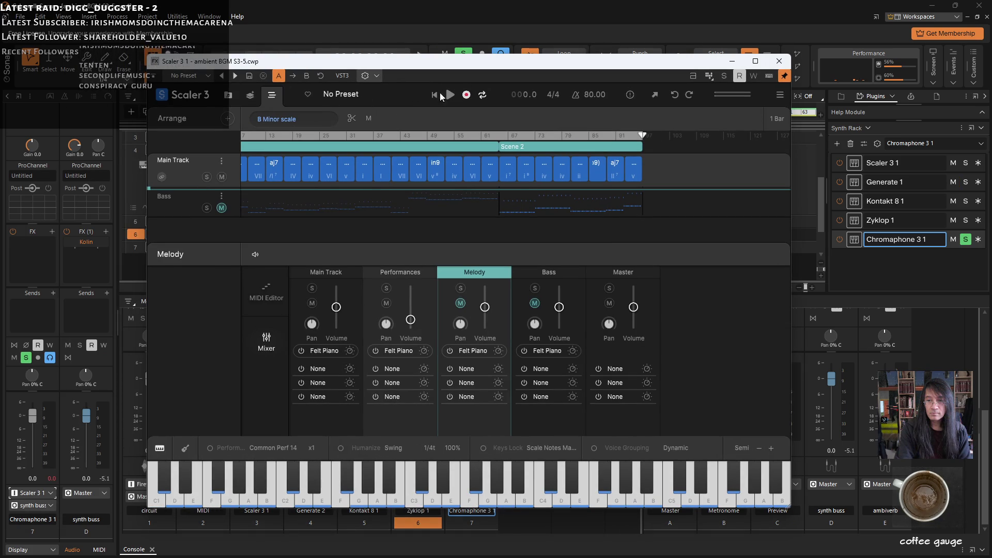
left_click(449, 95)
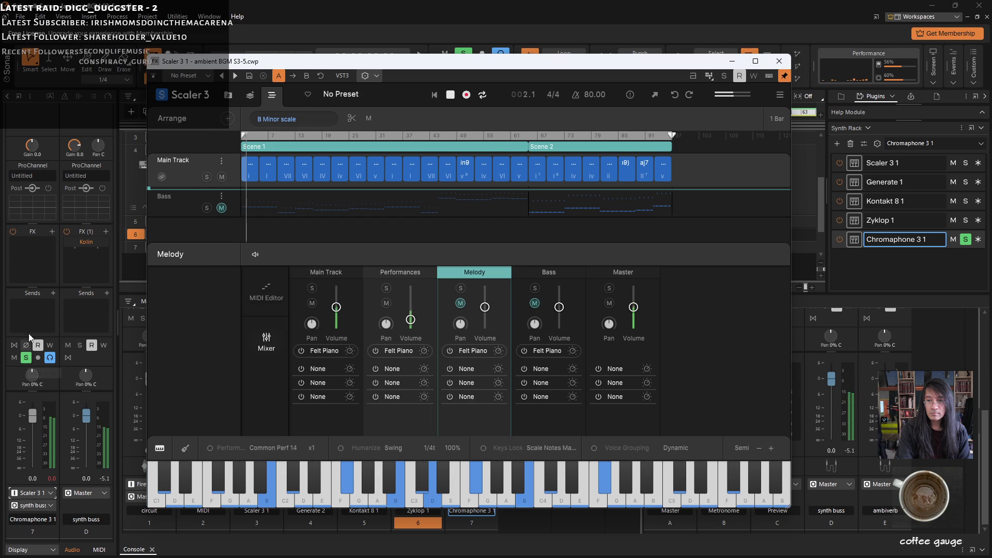
left_click(54, 231)
Add a Chromaphone 3 send to the ambiverb bus and lower its level to about -13.8.
mouse_move(91, 264)
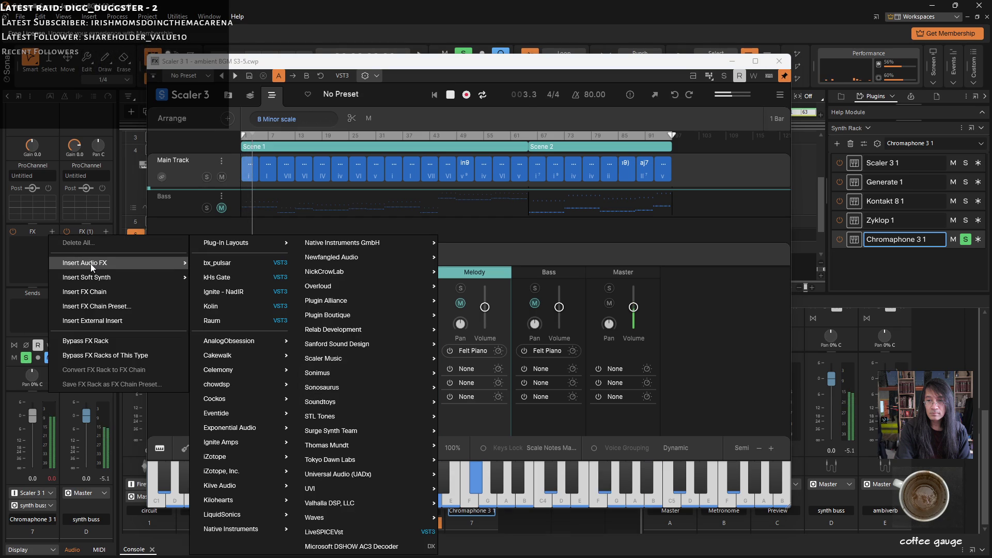
left_click(27, 300)
left_click(52, 294)
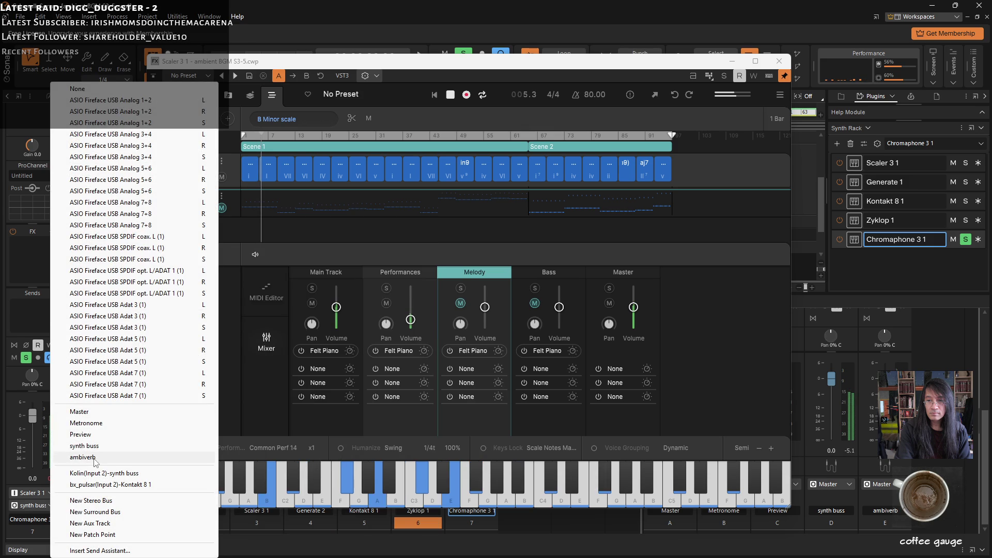
left_click(82, 457)
left_click_drag(35, 321, 35, 358)
Lower the Chromaphone 3 volume fader to -8.7 and hide the Scaler 3 window.
left_click_drag(36, 415, 36, 435)
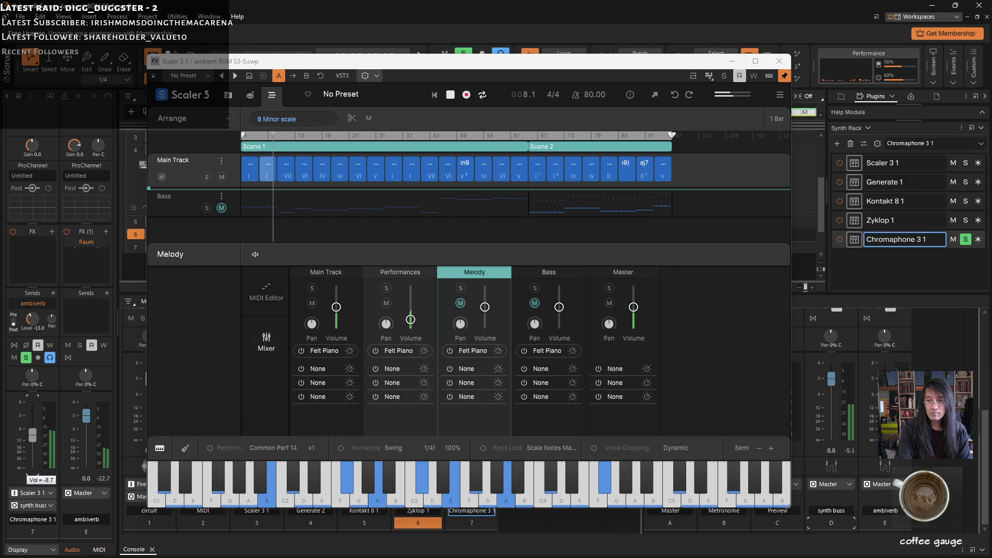
left_click_drag(735, 63, 736, 69)
left_click(735, 70)
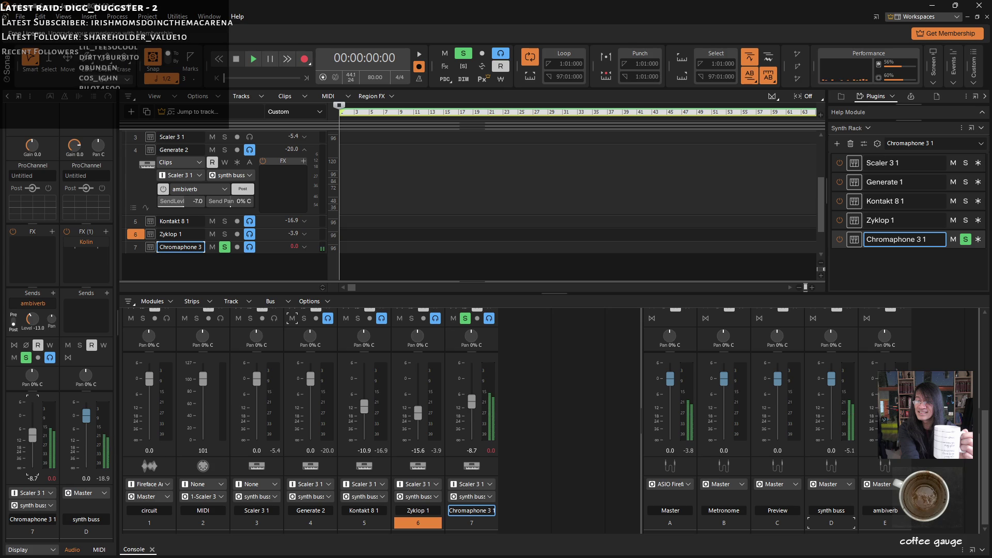
Reopen the Scaler 3 plugin window from the synth entry and select the Bass part.
left_click(854, 163)
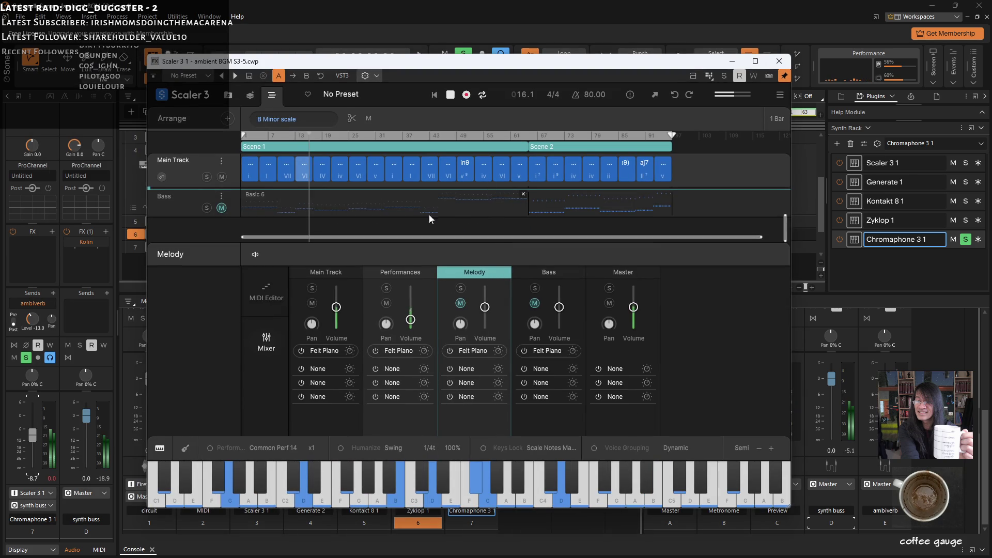
left_click(541, 272)
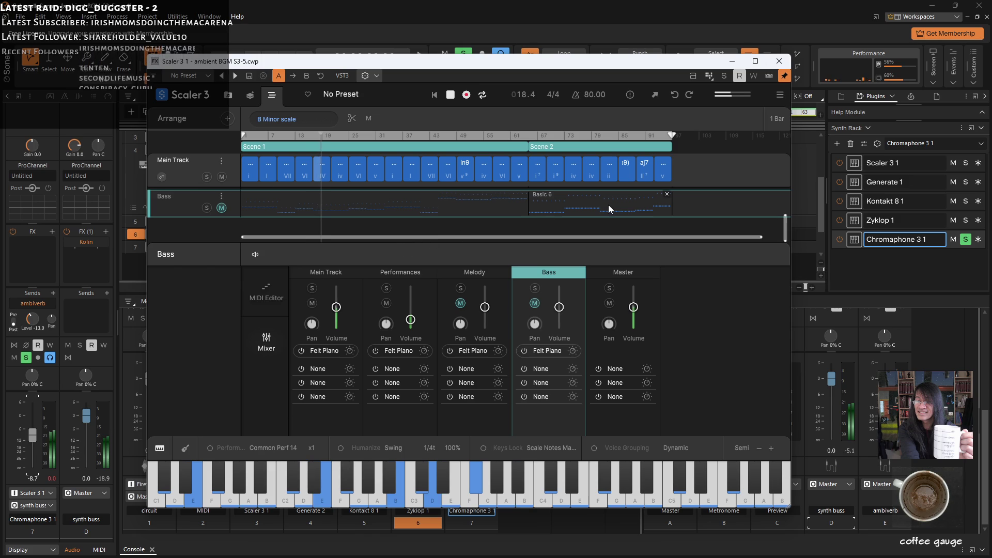
In the Basic 6 bass pattern settings, try Range 1, then set it back to 0.
left_click(451, 199)
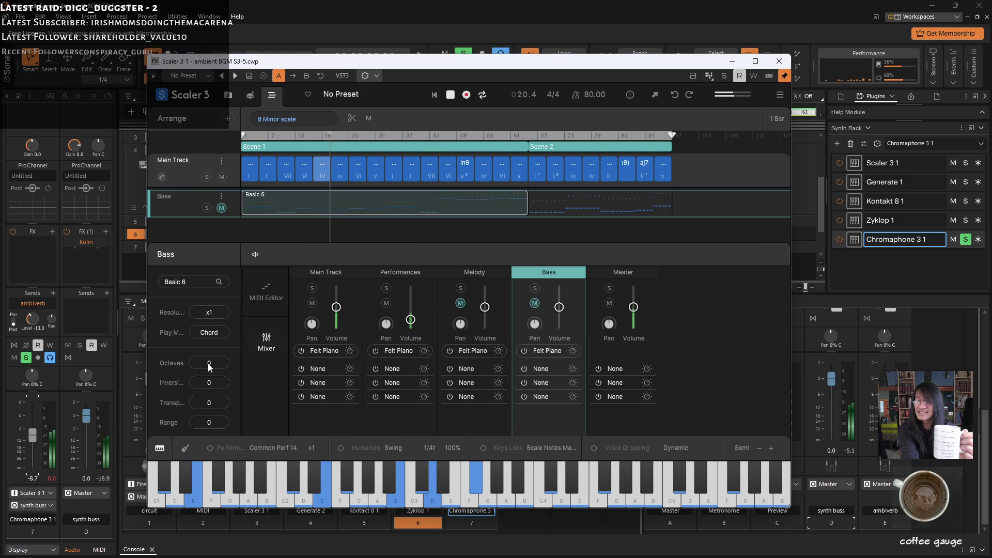
left_click_drag(212, 424, 216, 408)
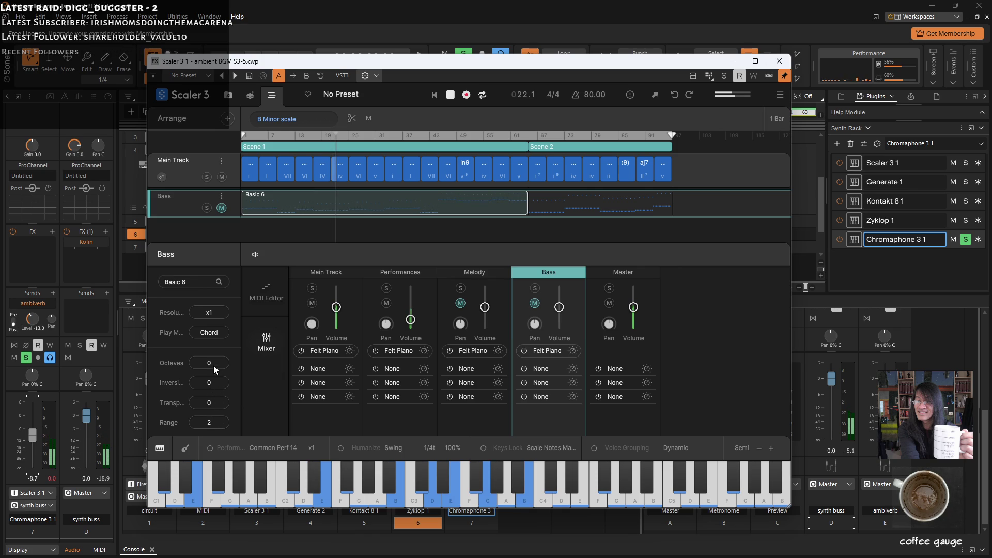
scroll(207, 423, "up", 1)
left_click_drag(208, 426, 213, 446)
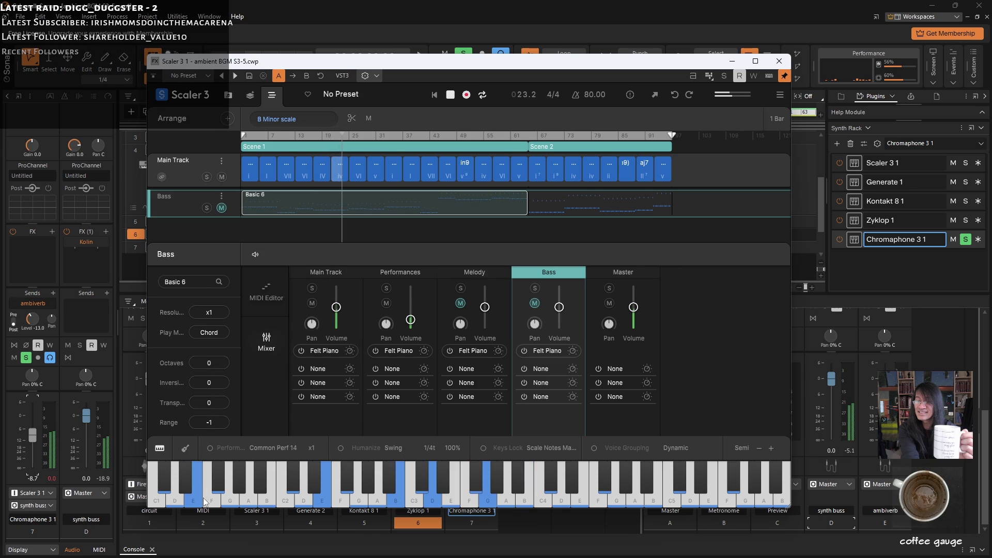
scroll(206, 426, "down", 1)
scroll(208, 426, "down", 1)
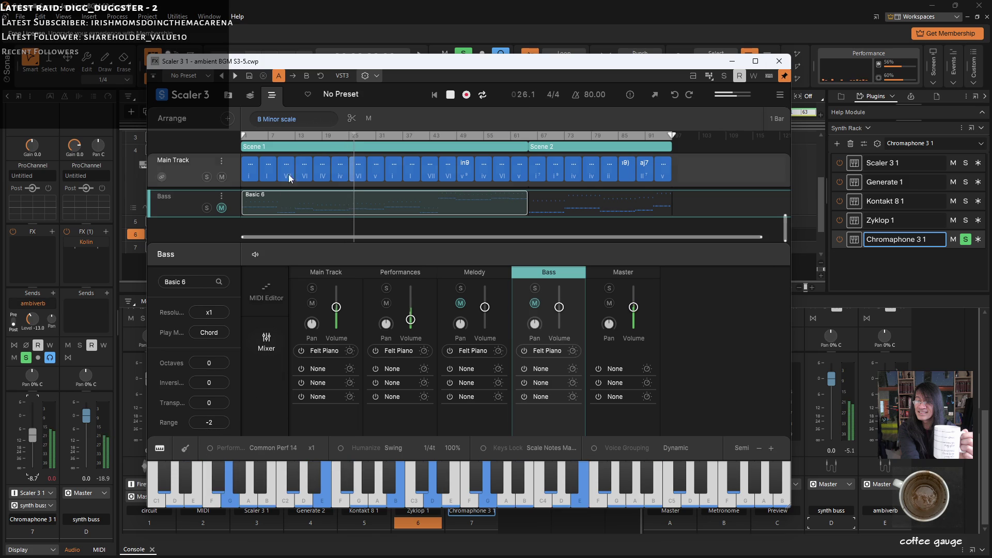
Make the second chord sus4, replay from around bar 7, and reopen the Basic 6 settings.
left_click(448, 96)
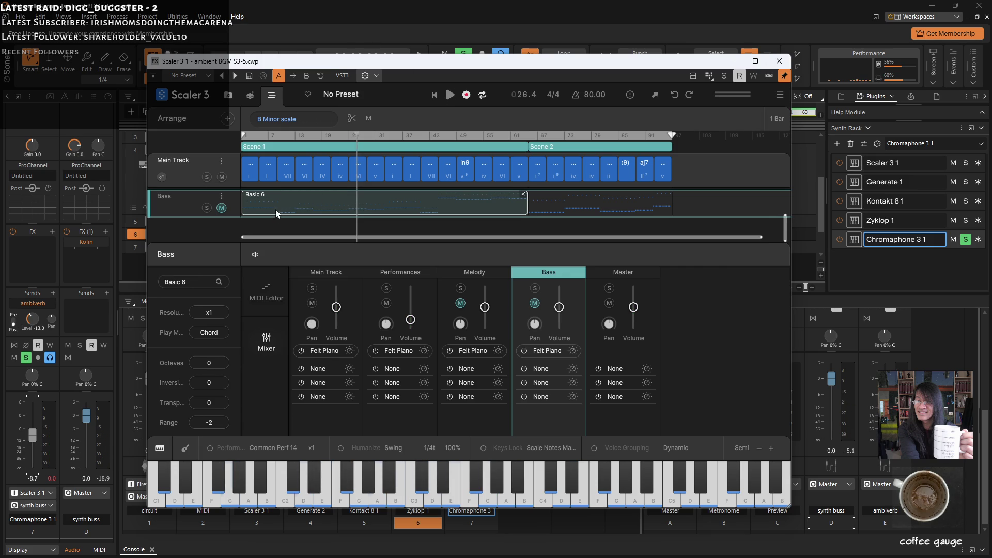
left_click(268, 168)
left_click(272, 147)
left_click(268, 136)
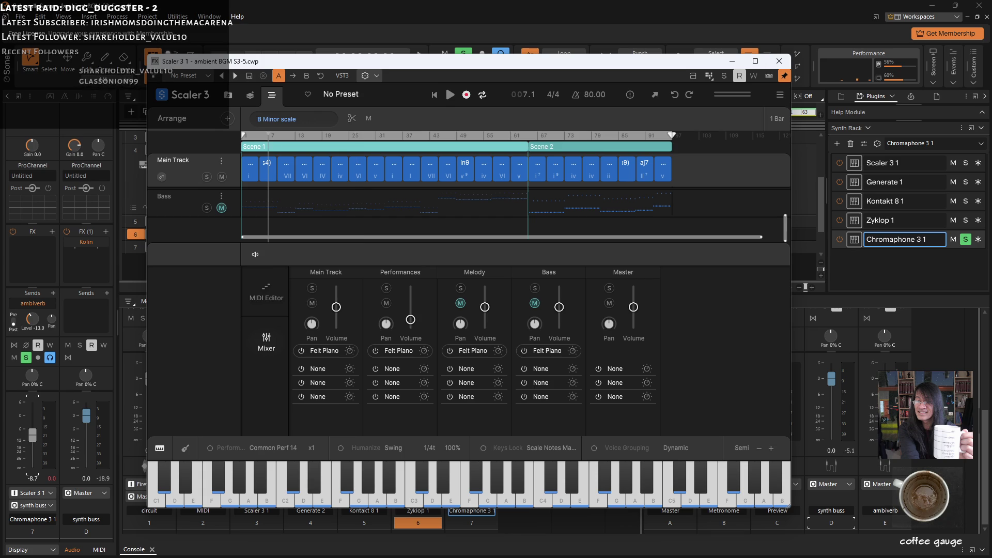
left_click(452, 96)
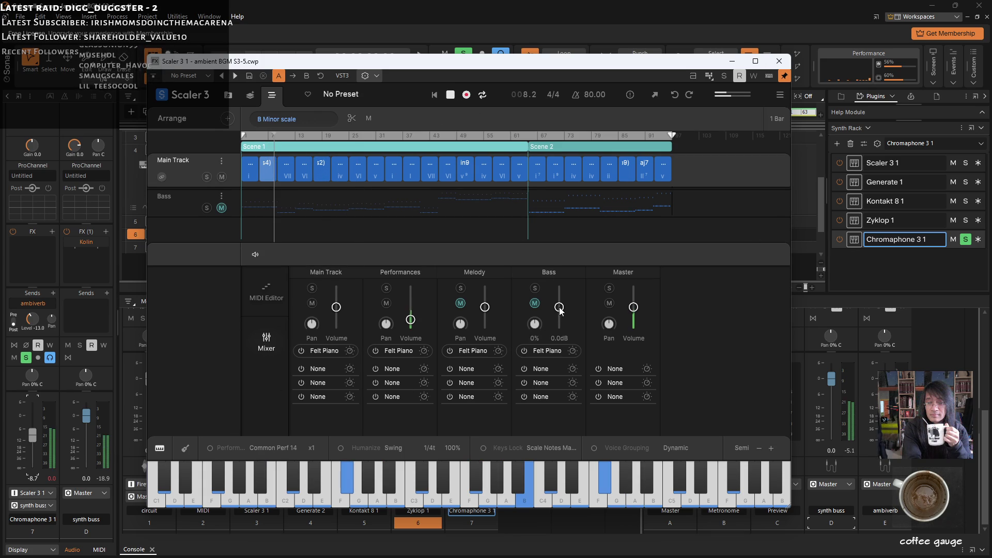
left_click(320, 200)
Try different Range, Octave and Inversion values, settling on Range 0, Octaves 0, Inversion 1.
mouse_move(225, 421)
left_mouse_down()
mouse_move(213, 410)
mouse_move(208, 429)
mouse_move(221, 361)
left_mouse_up()
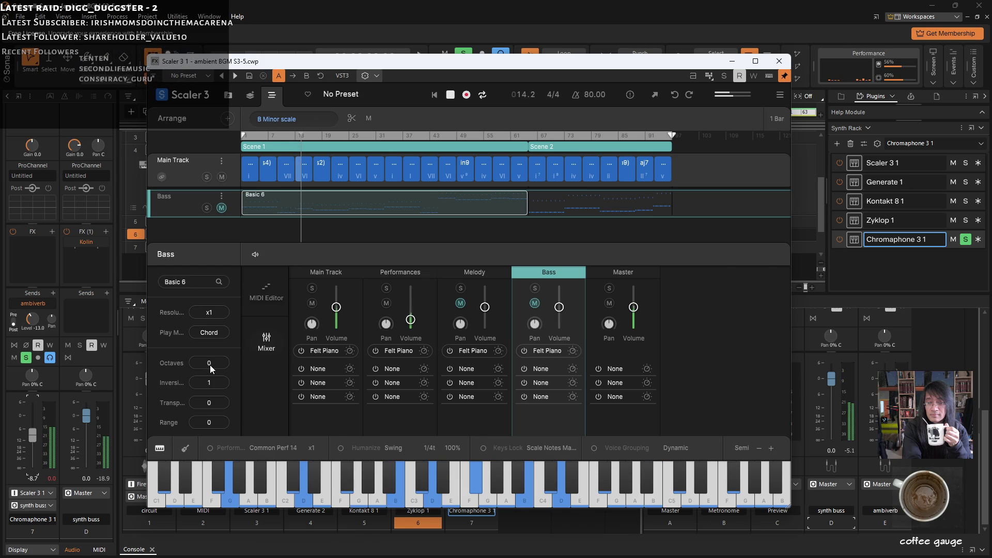
left_click_drag(210, 365, 210, 393)
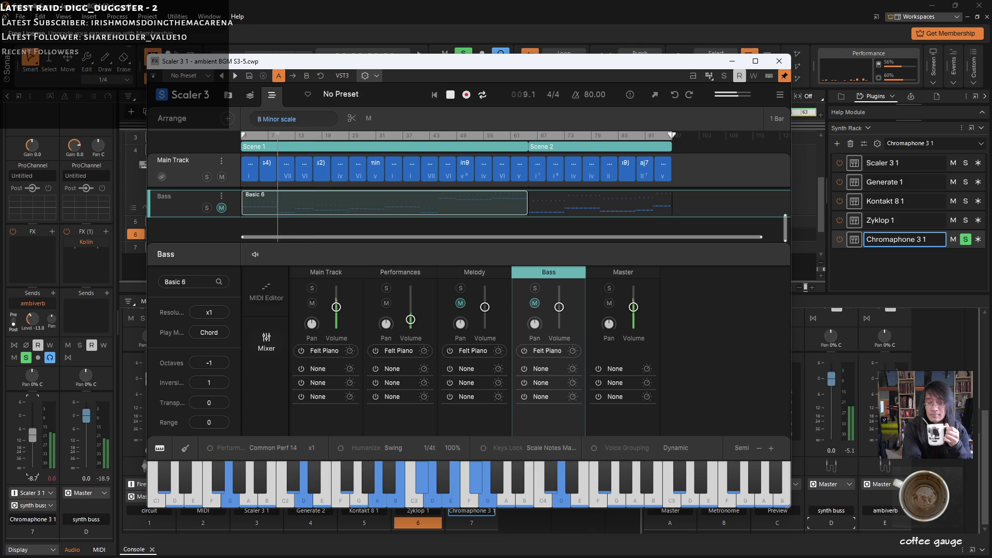
left_click_drag(216, 363, 216, 343)
left_click_drag(209, 381, 213, 358)
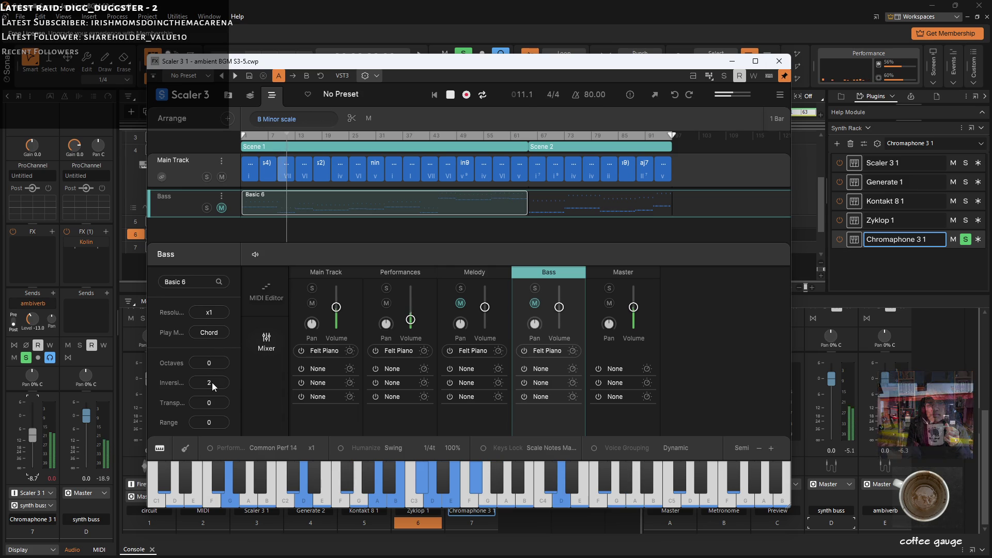
left_click_drag(211, 387, 210, 402)
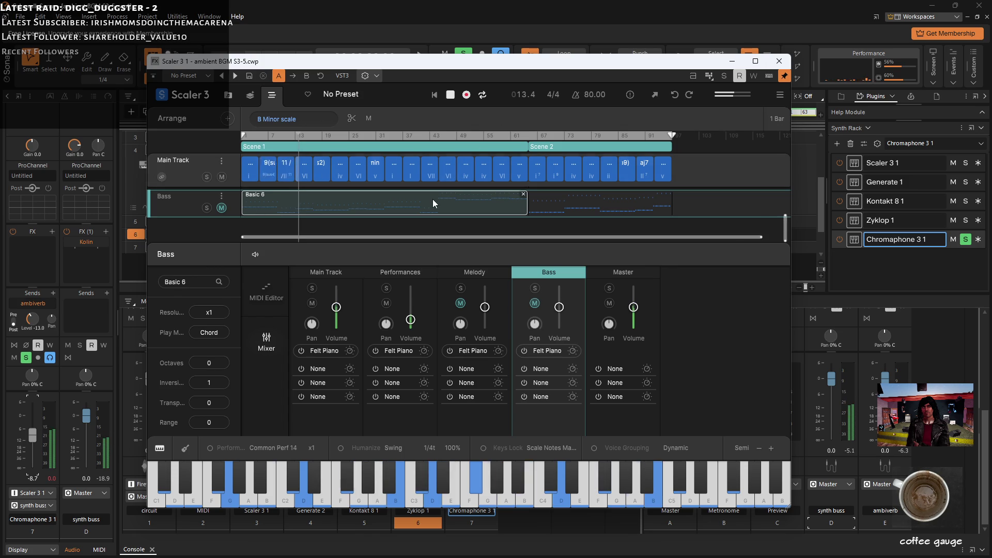
Hide Scaler, unsolo Chromaphone 3, set its volume to -8.8, and save the project under a new name.
left_click(734, 63)
left_click(463, 320)
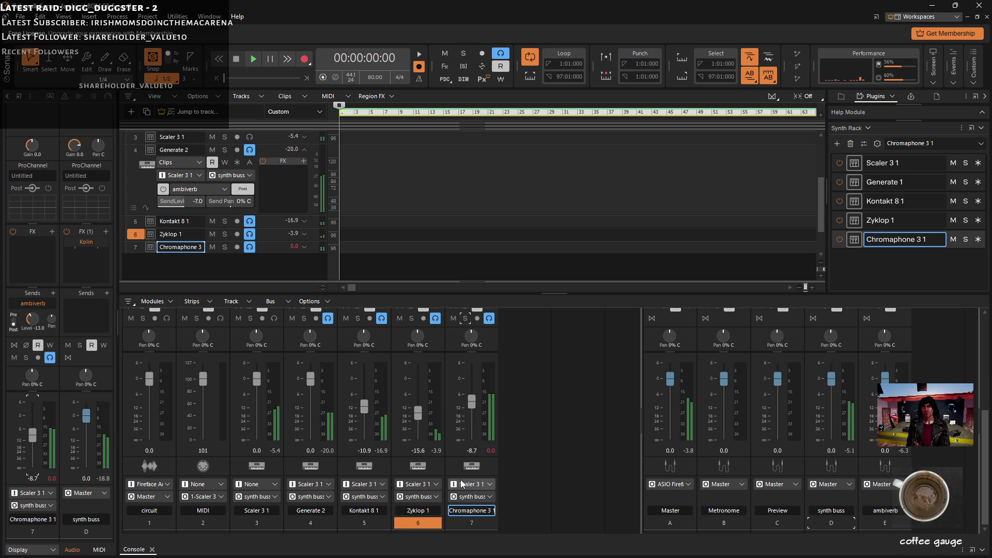
left_click_drag(470, 403, 471, 402)
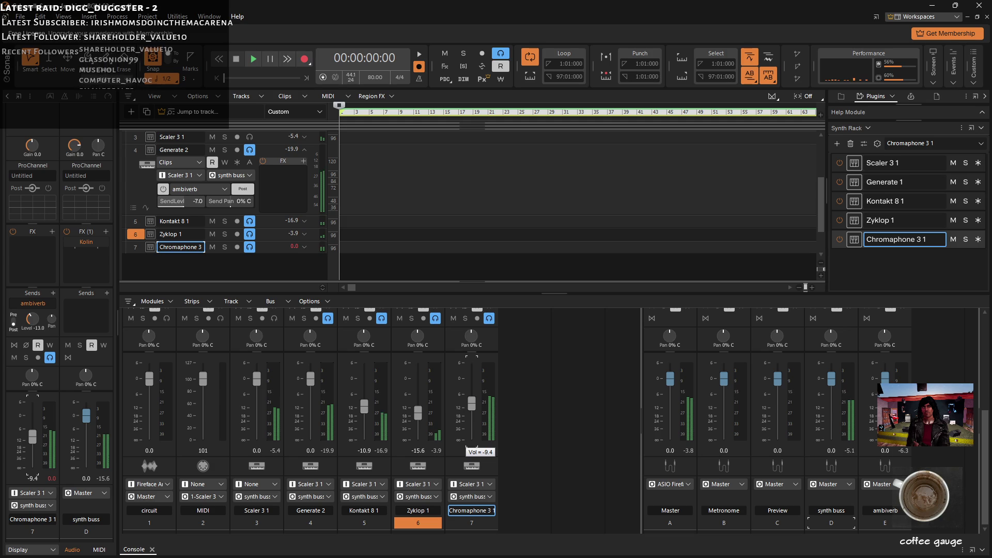
left_click_drag(471, 405, 471, 405)
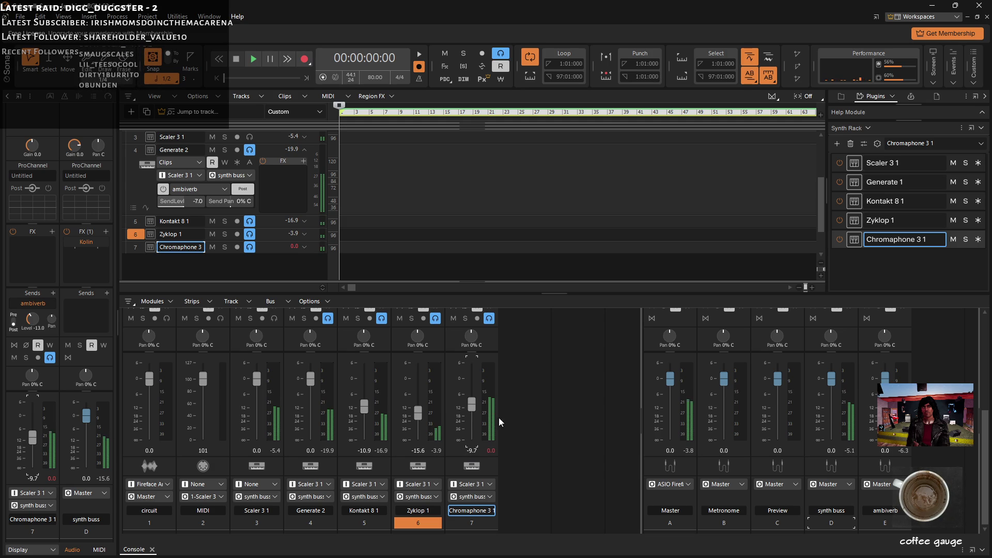
left_click_drag(471, 405, 471, 401)
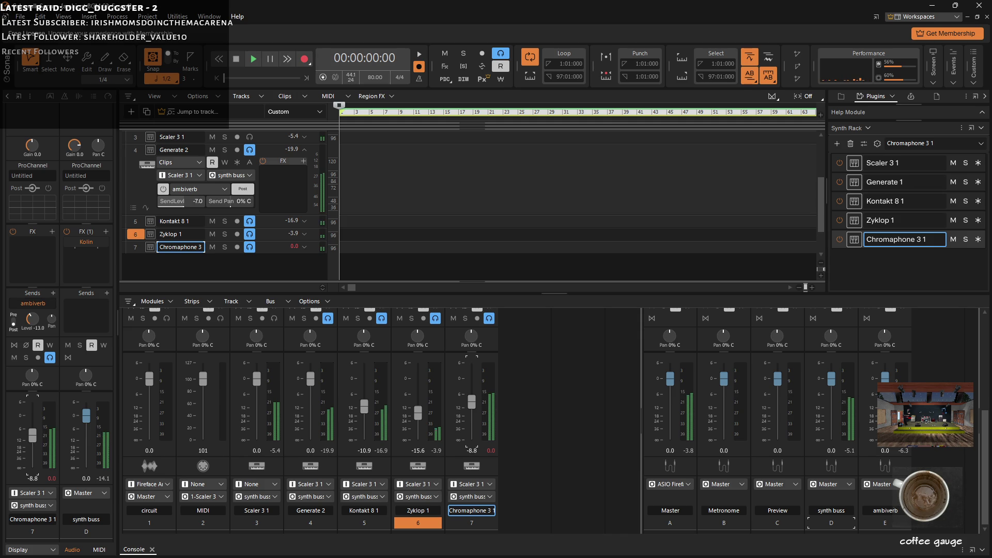
left_click(22, 16)
left_click(49, 109)
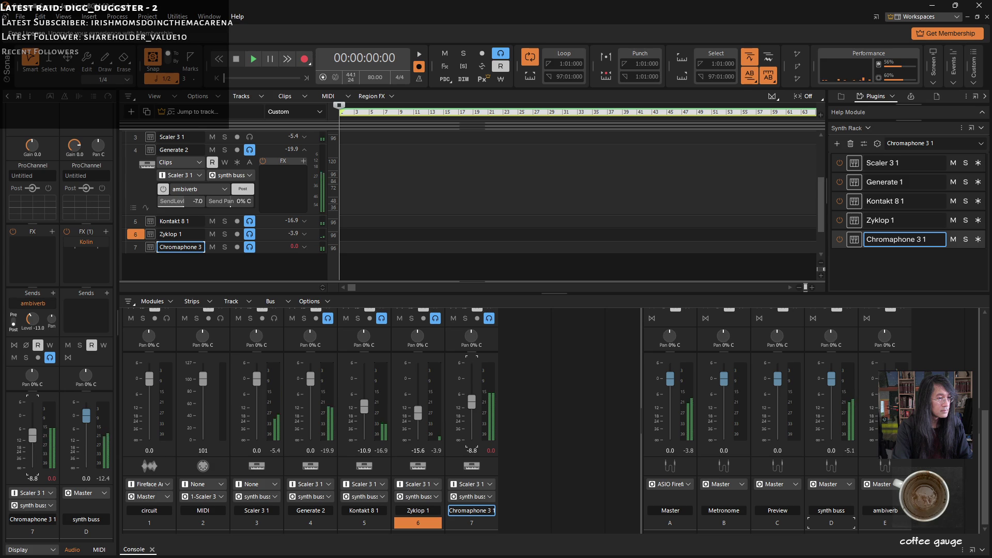
Reopen Scaler 3, stop playback, and widen the arrange scrollbar to zoom the timeline out.
left_click(854, 163)
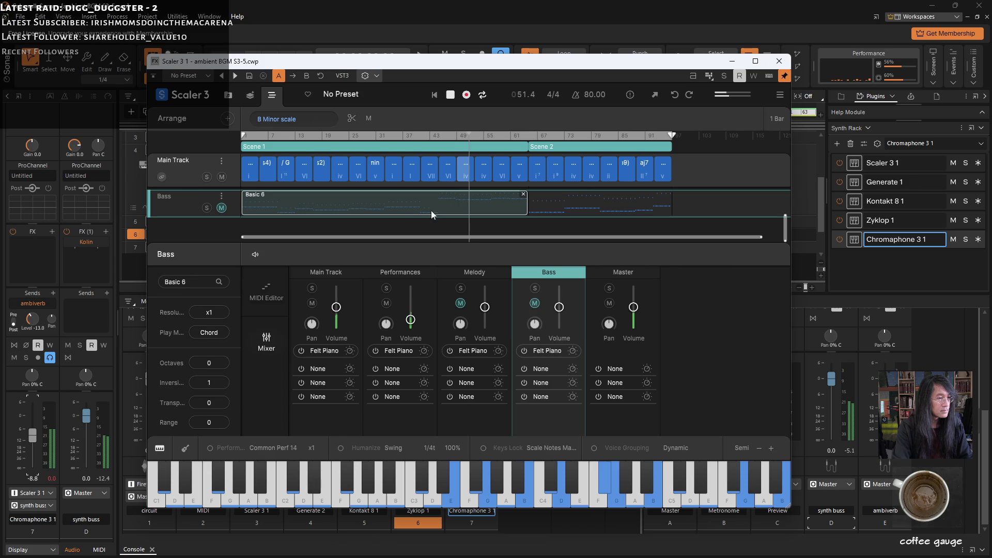
mouse_move(436, 211)
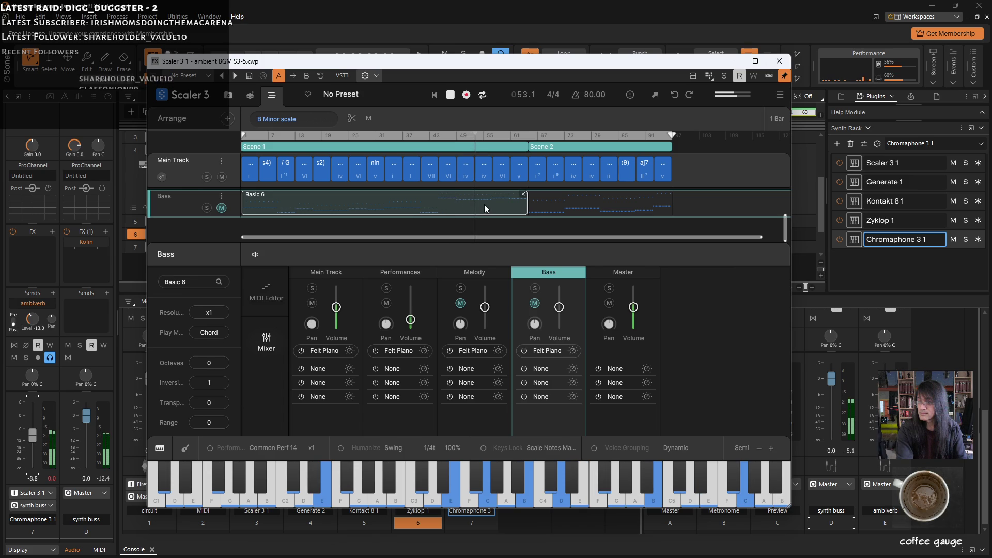
left_click(451, 95)
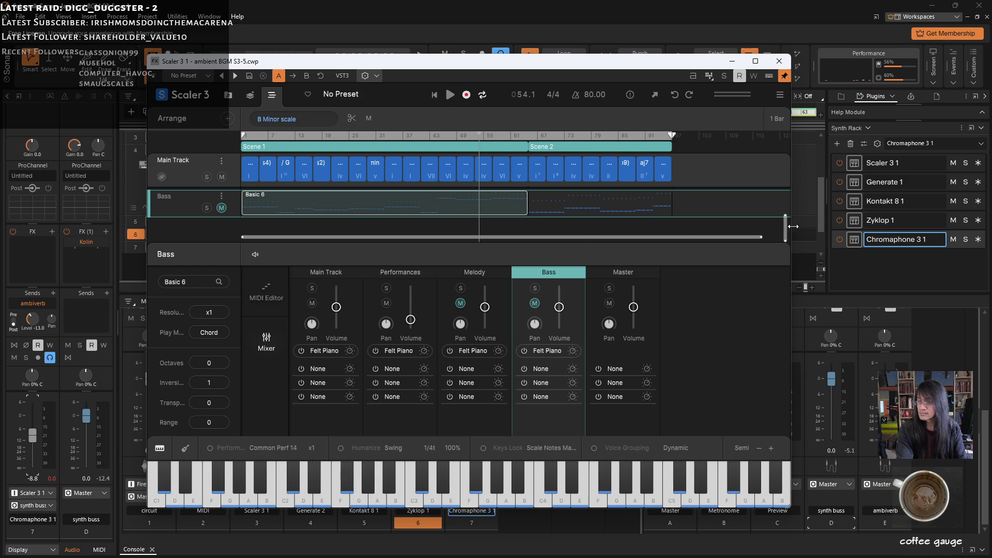
scroll(783, 228, "right", 2)
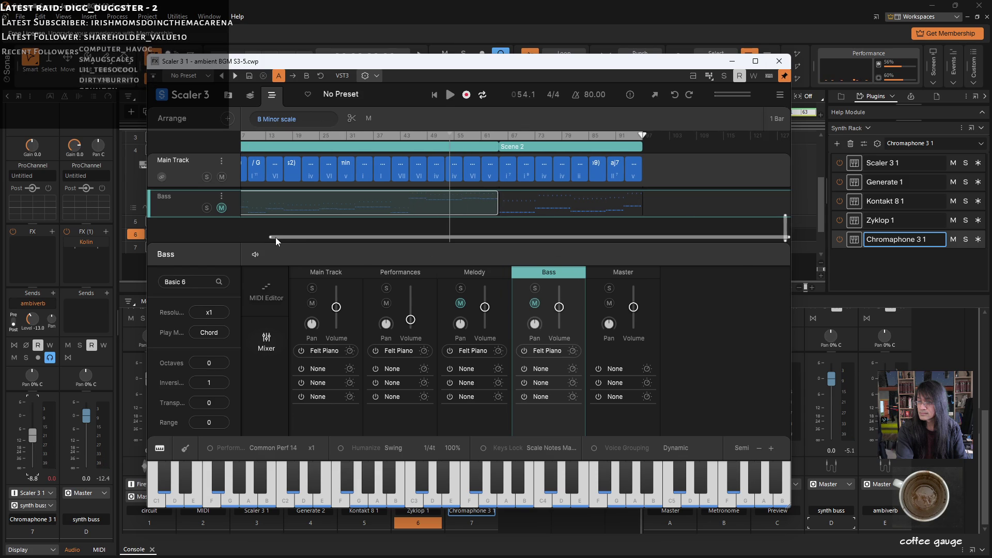
left_click_drag(274, 237, 371, 238)
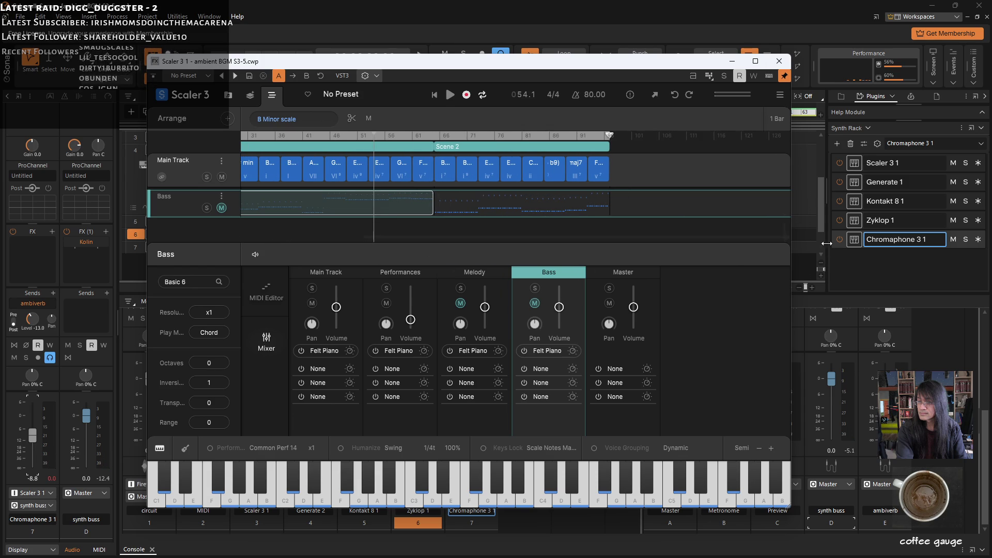
left_click_drag(787, 237, 493, 237)
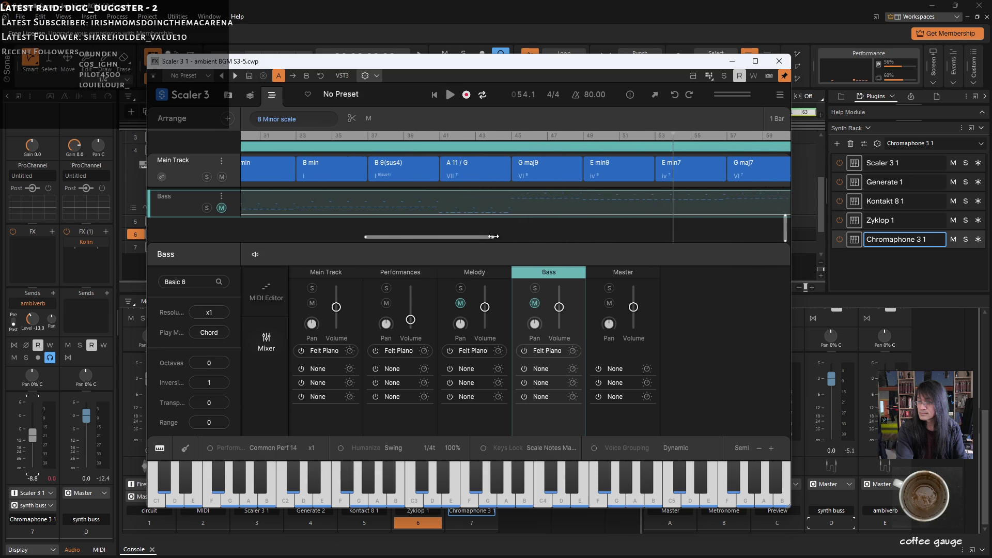
Split the bass pattern twice, zoom out further, and scroll up to the Performances and Melody lanes.
left_click(355, 120)
left_click(510, 203)
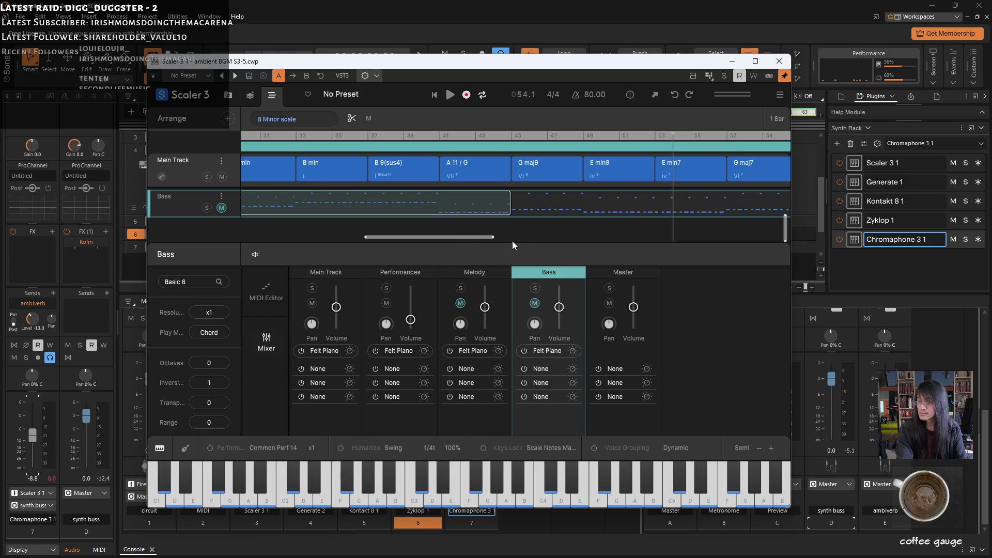
left_click_drag(493, 237, 587, 236)
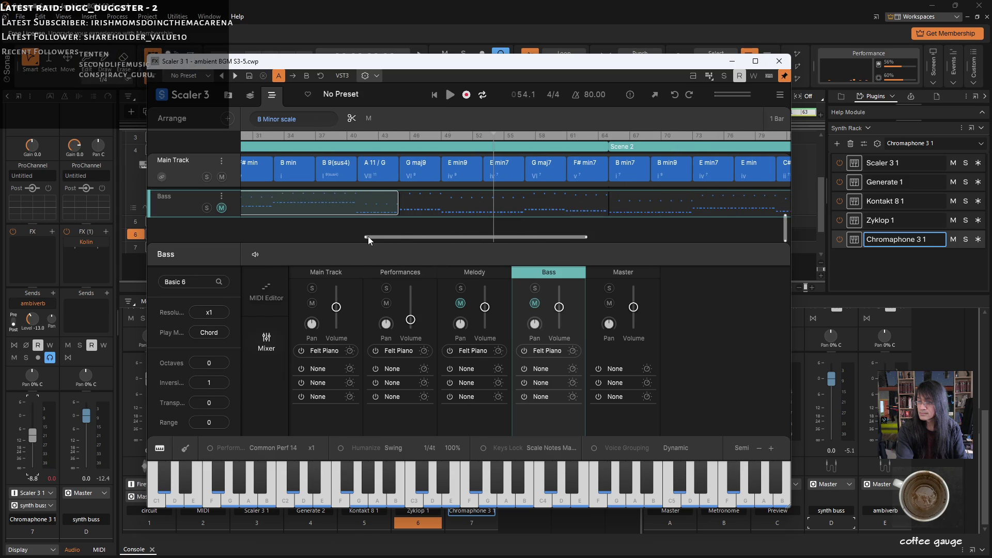
left_click_drag(367, 237, 274, 237)
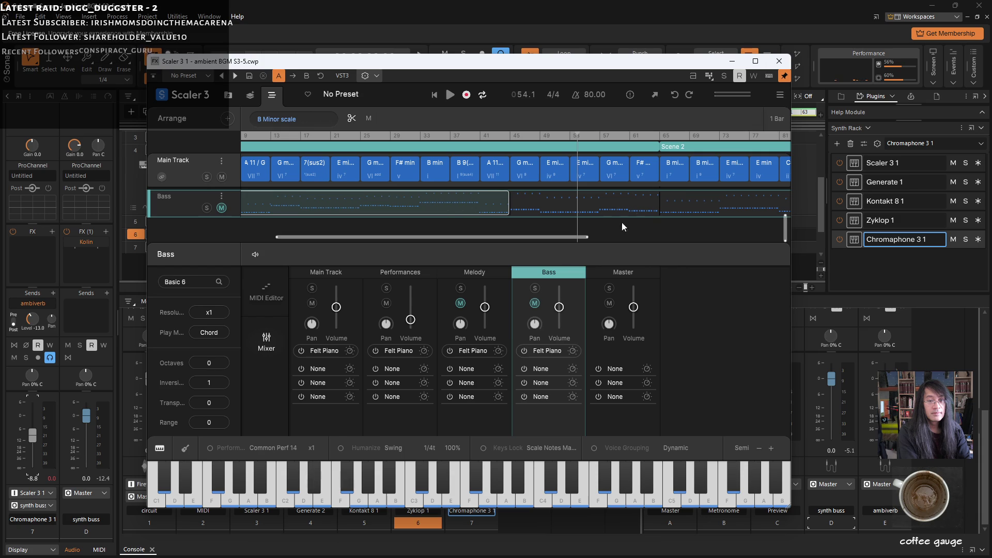
scroll(452, 203, "up", 2)
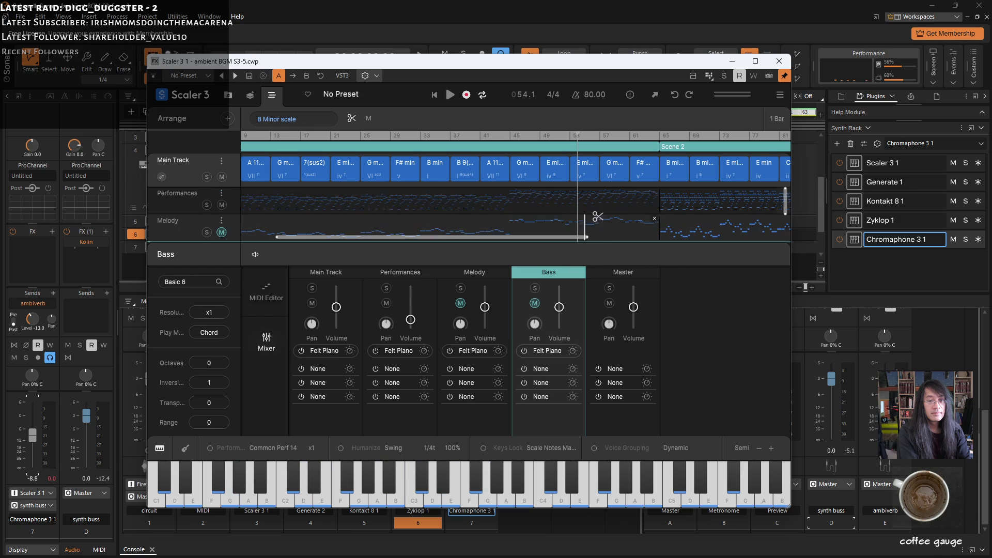
Split the Performances and Melody clips, play from bar 45, and select the Basic 6 bass clip.
left_click(510, 209)
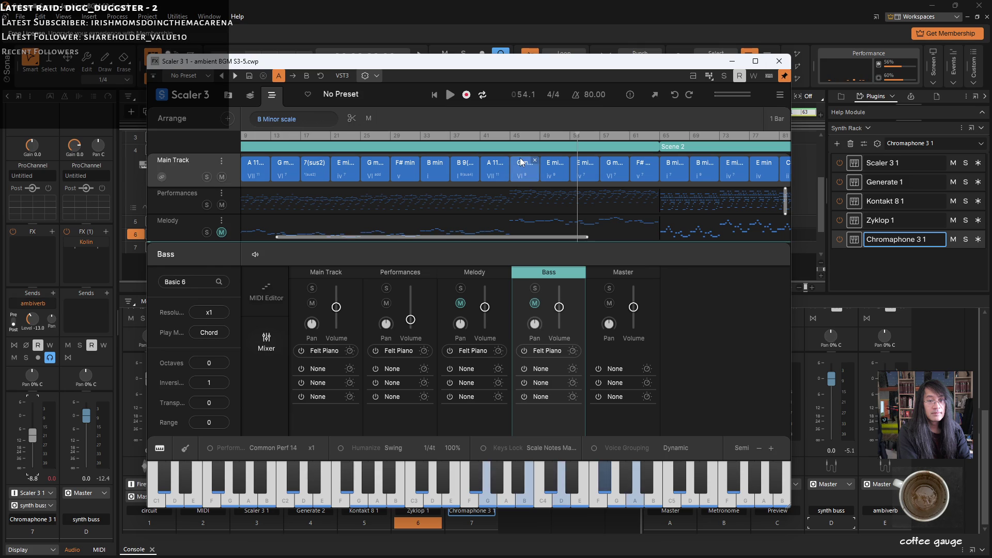
left_click(510, 135)
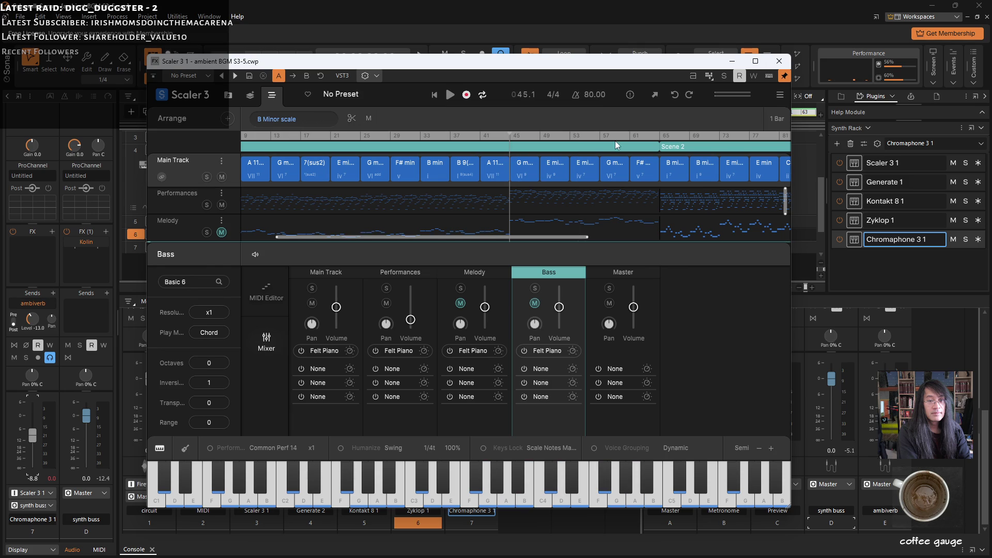
left_click(450, 95)
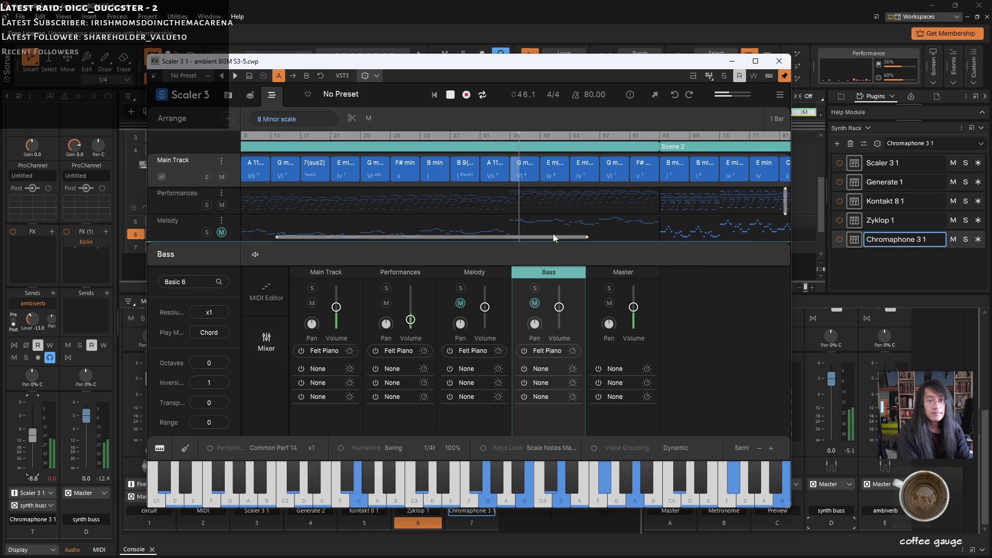
left_click_drag(786, 202, 786, 224)
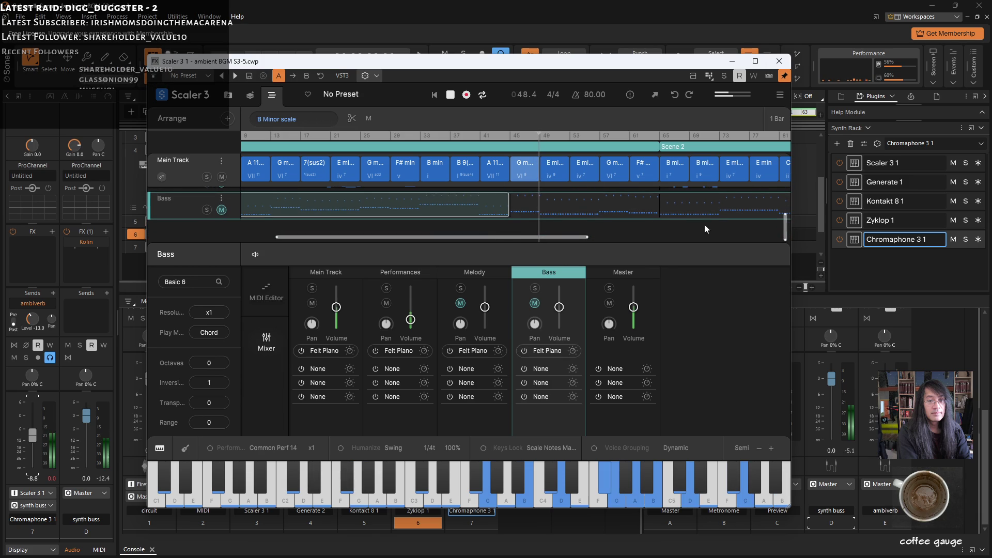
left_click(561, 209)
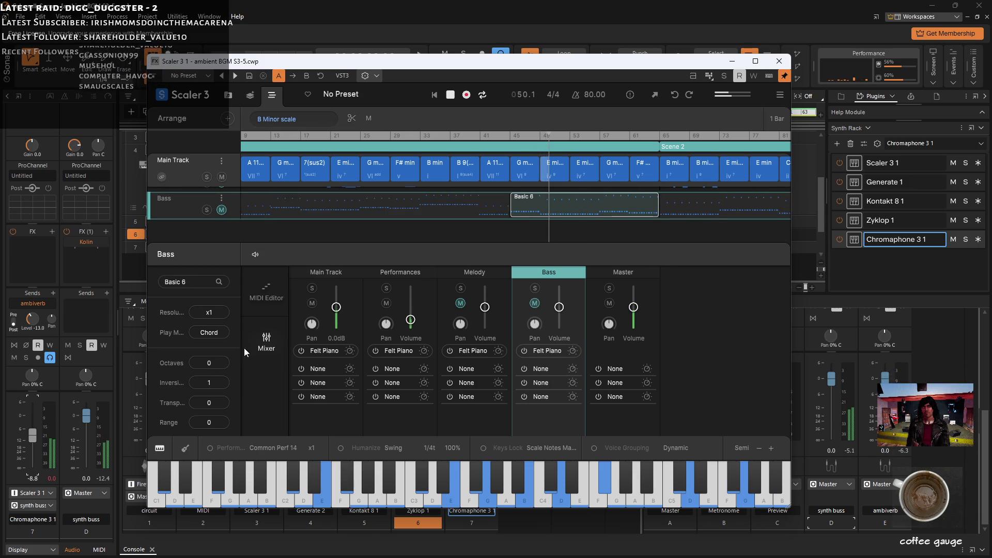
Set the Basic 6 bass clip covering bars 45–65 to Octaves -2.
left_click_drag(208, 362, 205, 371)
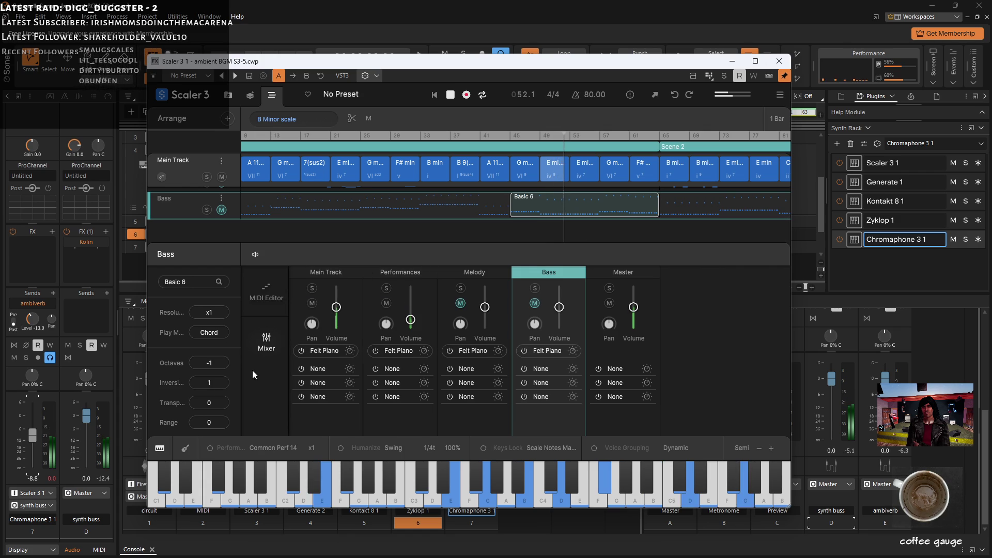
left_click_drag(215, 364, 212, 380)
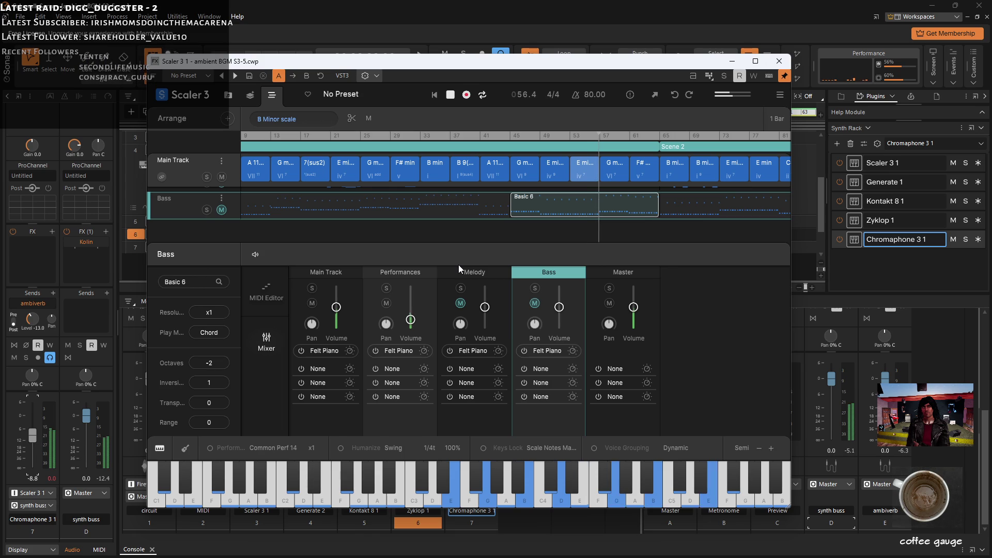
left_click_drag(785, 227, 786, 191)
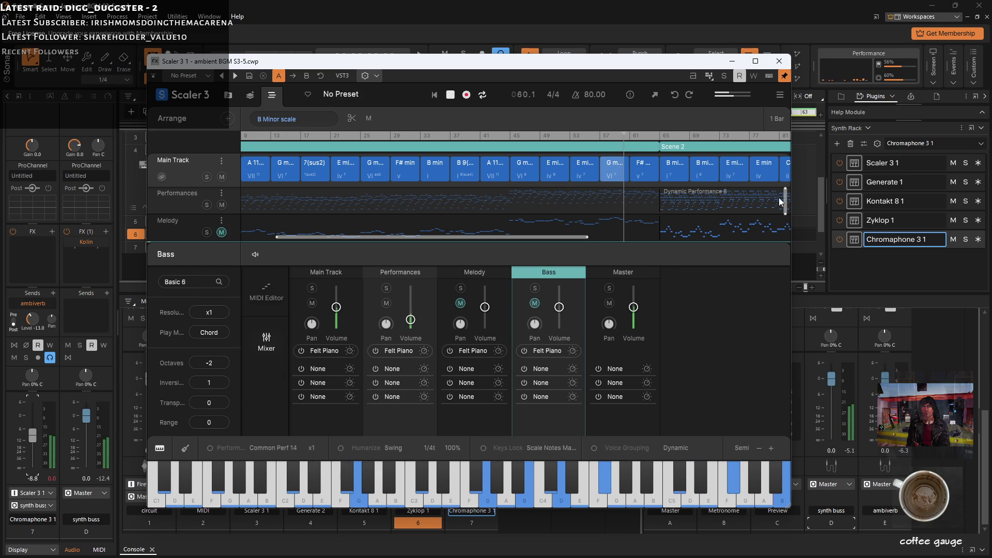
left_click_drag(786, 202, 785, 212)
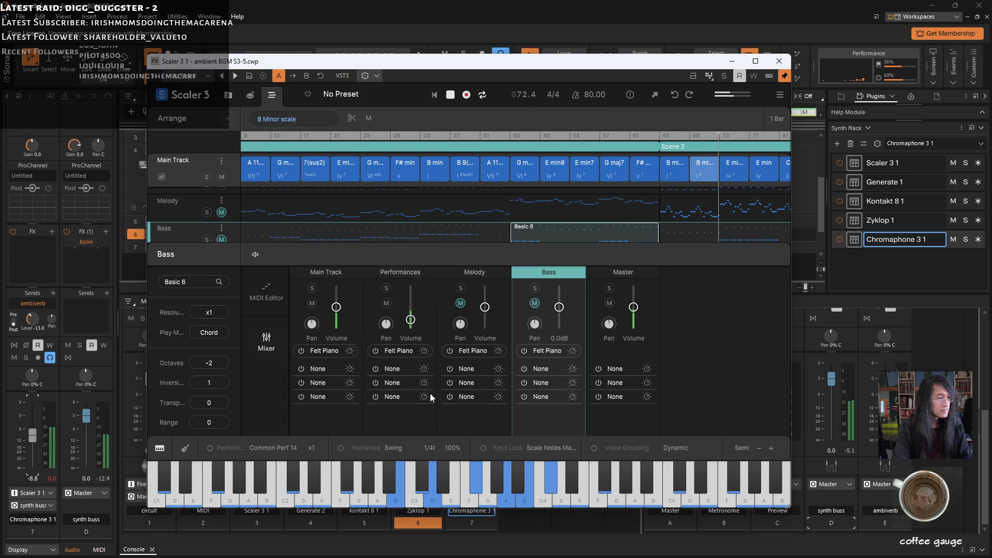
left_click(20, 16)
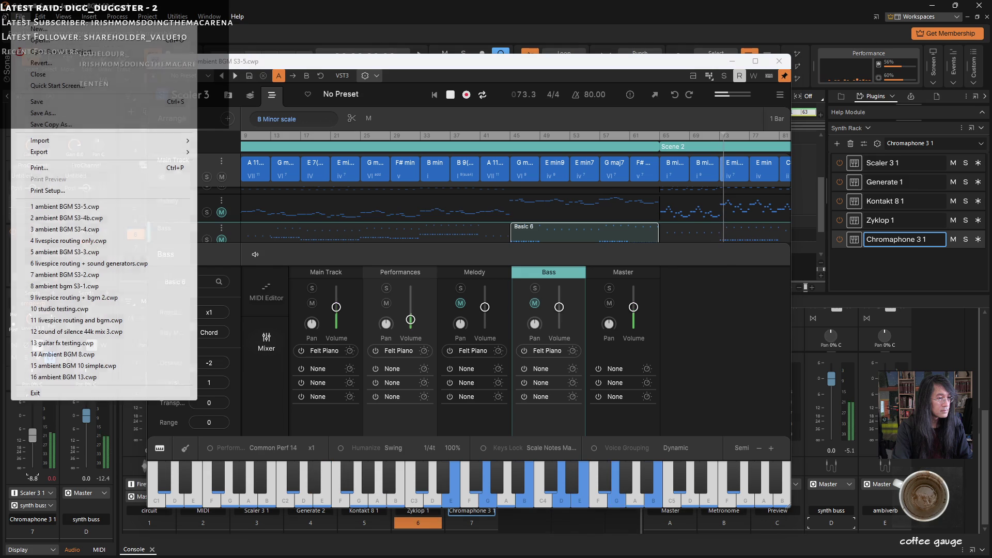
Save the project and zoom the arrangement out back to bar 1.
left_click(40, 102)
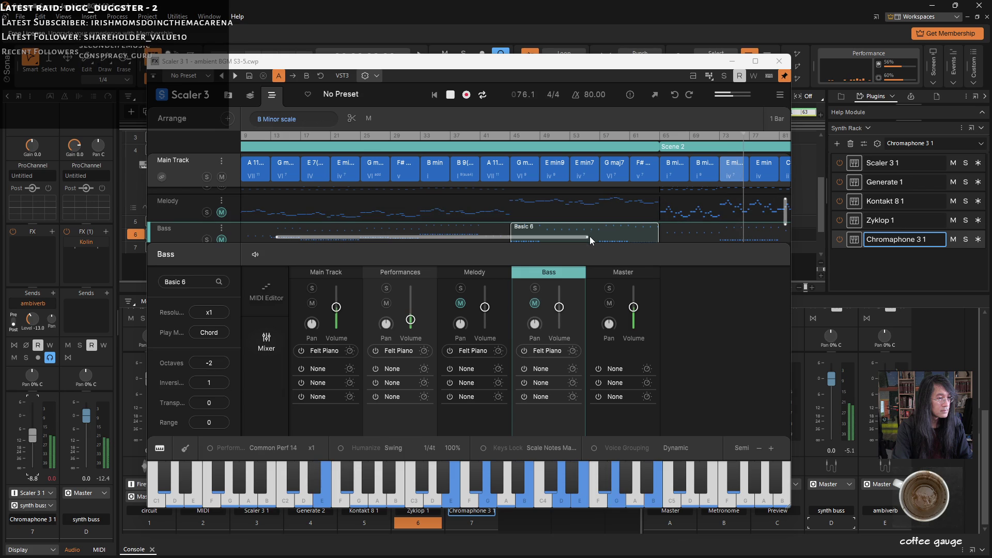
left_click_drag(589, 236, 744, 238)
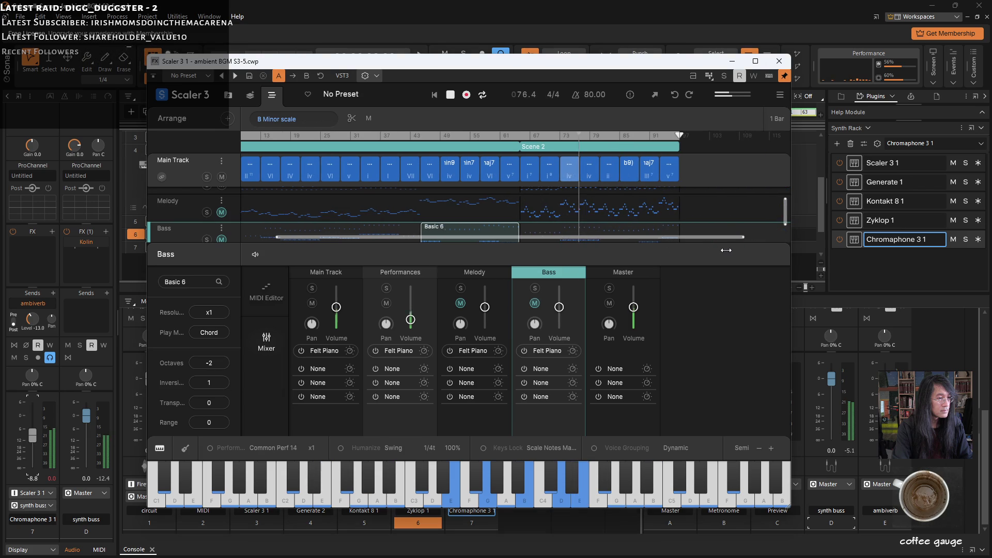
scroll(584, 201, "down", 1)
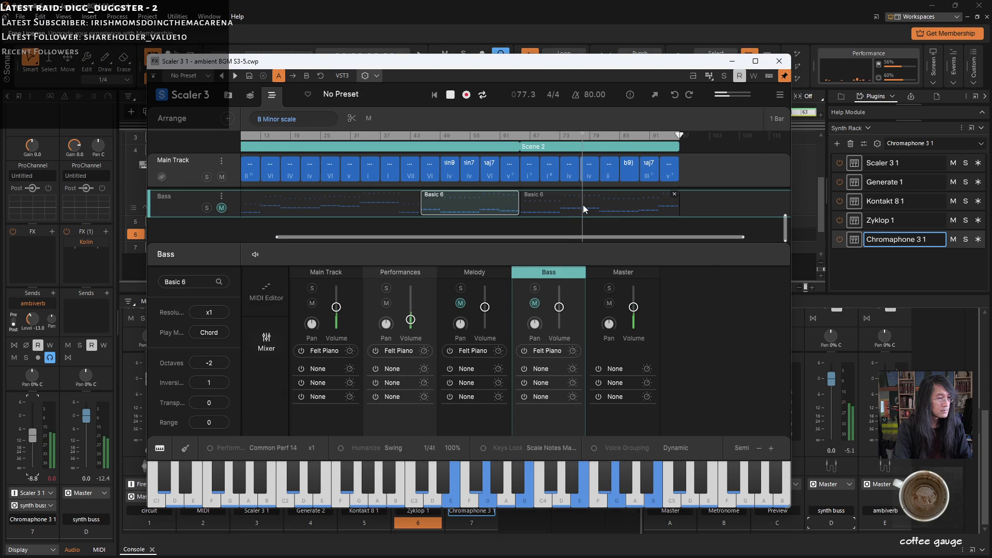
mouse_move(787, 234)
left_mouse_down()
mouse_move(786, 206)
mouse_move(787, 215)
left_mouse_up()
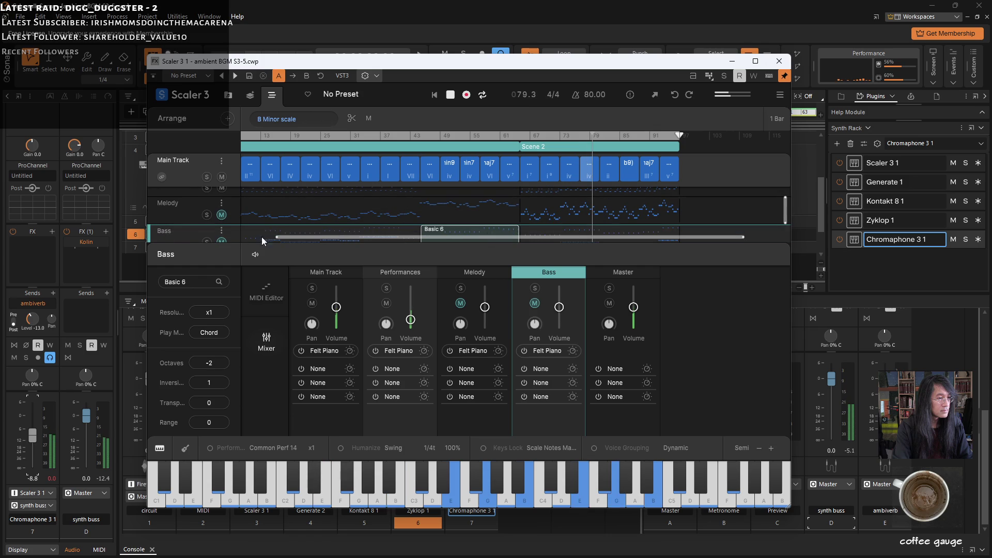
left_click_drag(276, 238, 242, 237)
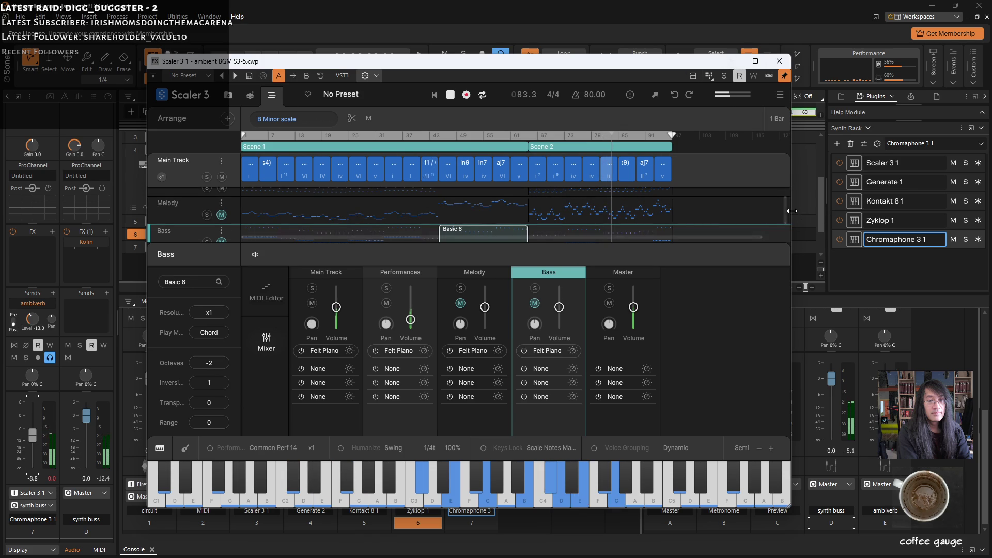
left_click_drag(784, 210, 783, 228)
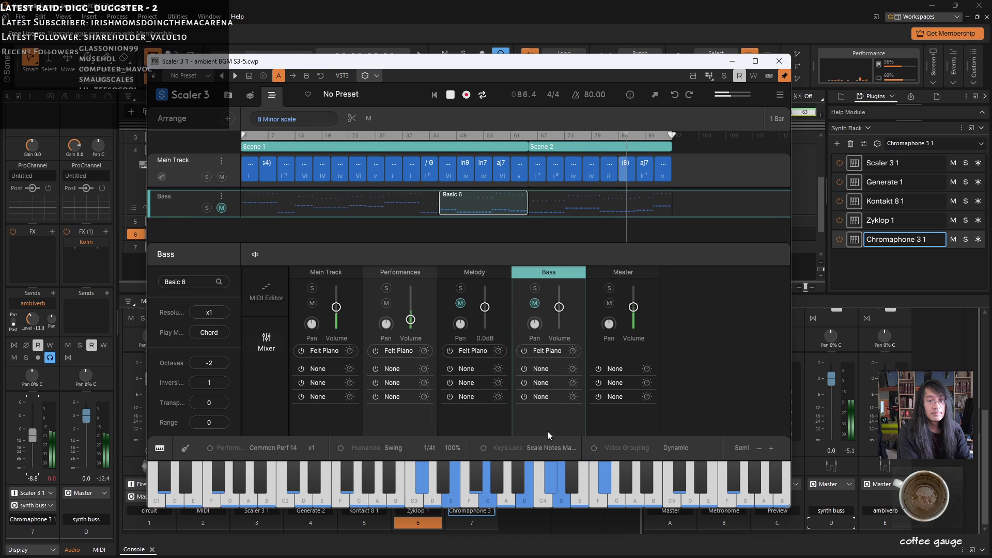
Set the Scene 2 Basic 6 bass clip to Octaves -1 and minimise Scaler.
left_click(599, 210)
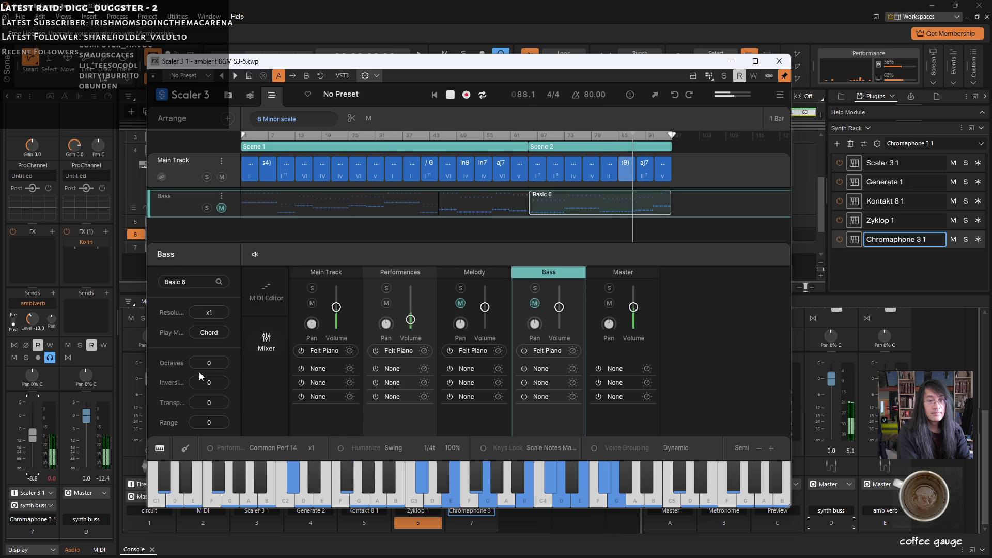
scroll(206, 362, "down", 1)
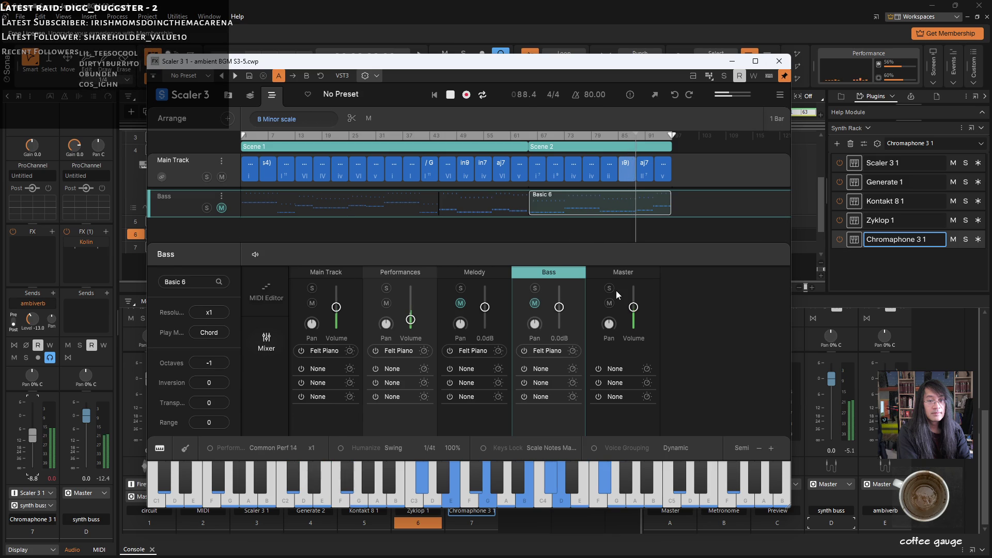
mouse_move(634, 307)
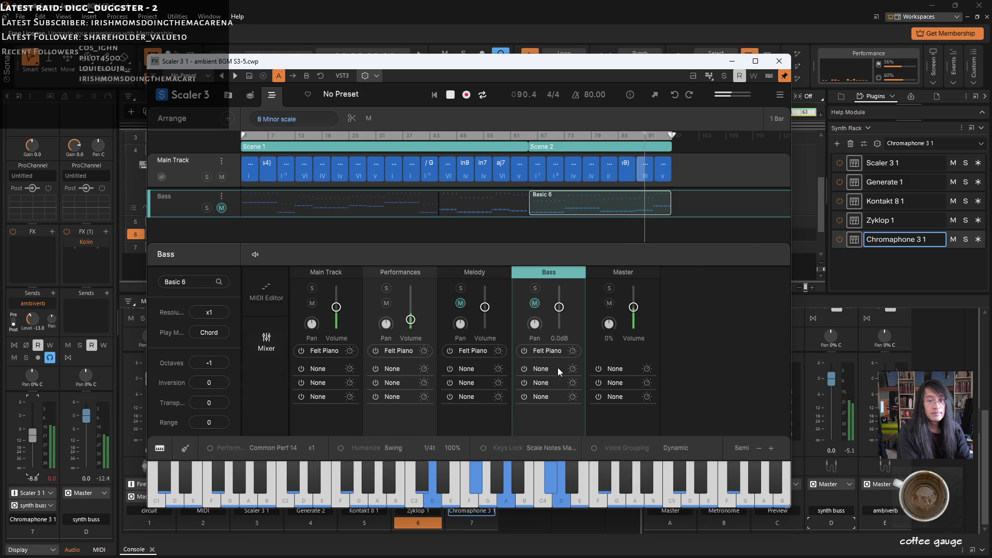
left_click(737, 63)
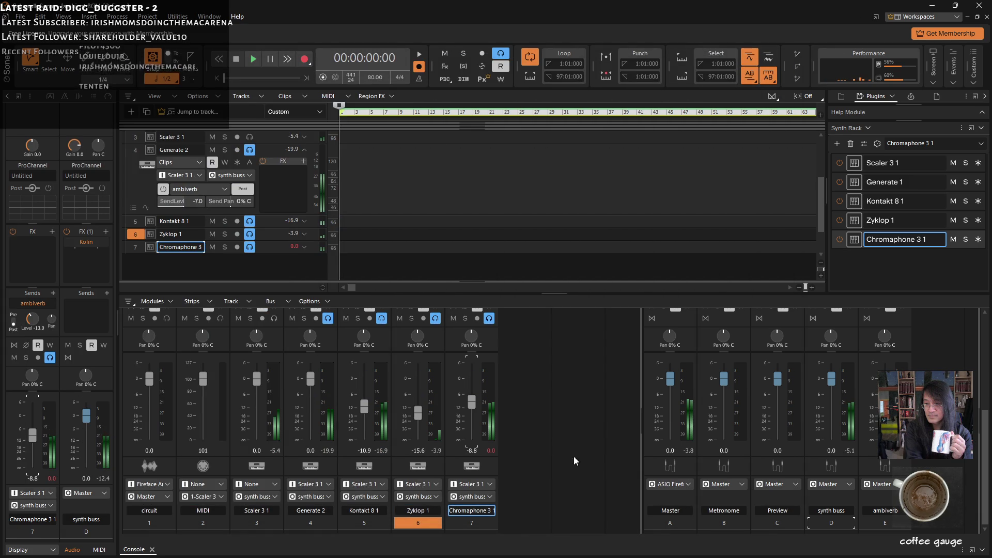
Lower the Chromaphone 3 channel volume slightly and save the project.
left_click_drag(478, 405, 477, 409)
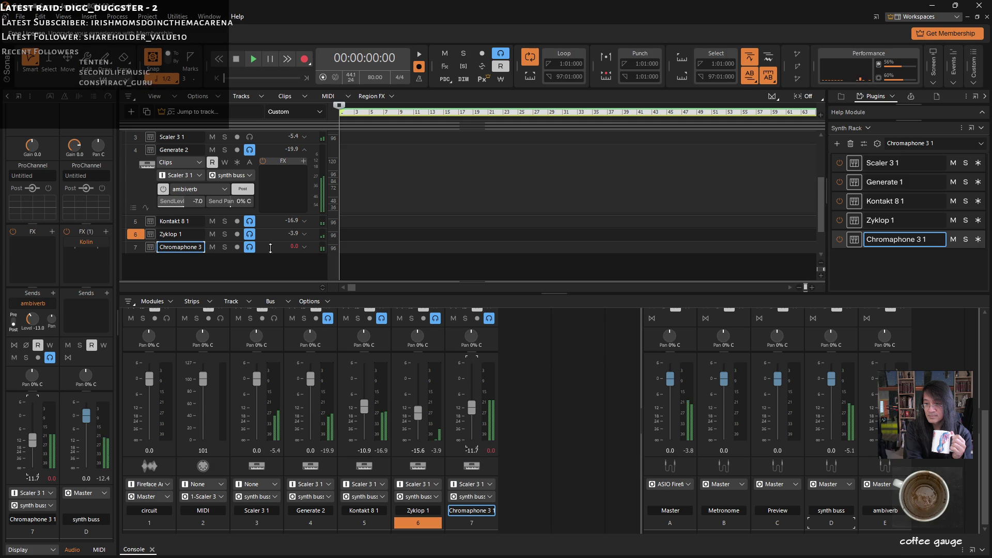
left_click(20, 16)
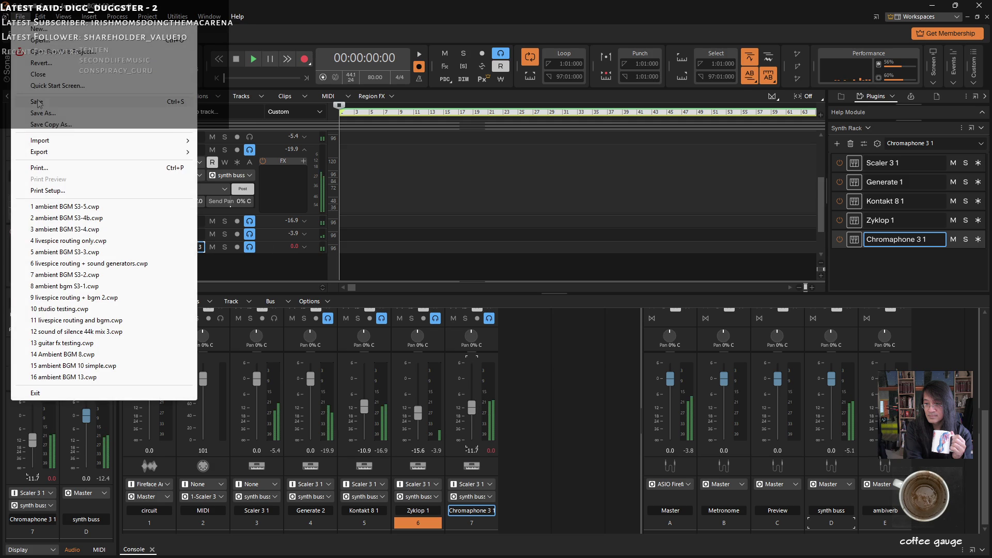
left_click(38, 102)
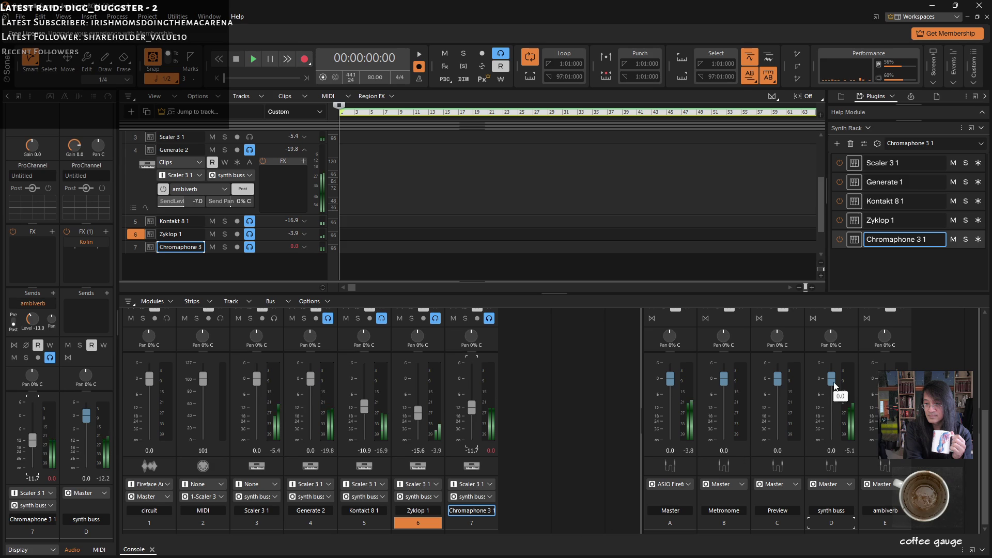
Bring the synth buss (D) fader down to -10.0 dB.
left_click_drag(832, 383, 832, 386)
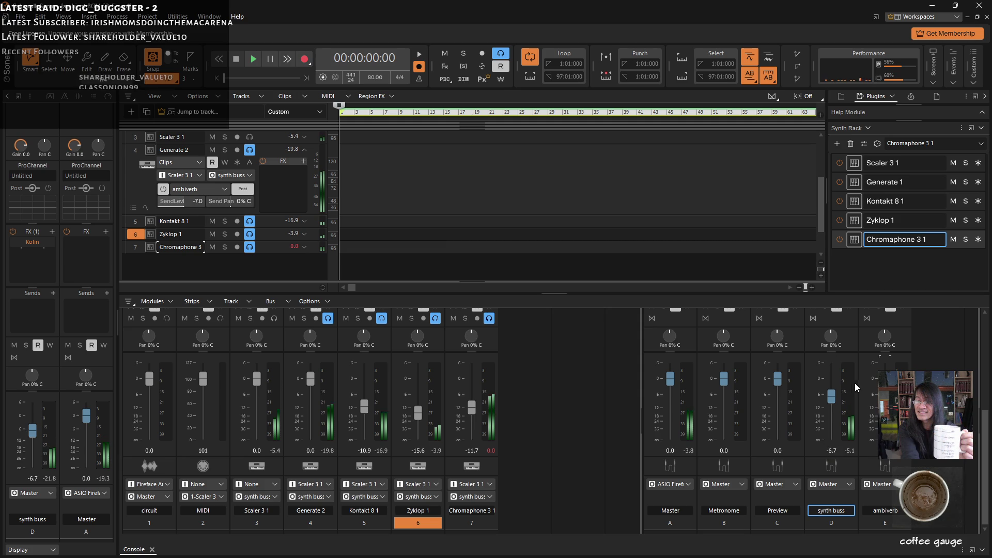
left_click_drag(834, 402, 835, 406)
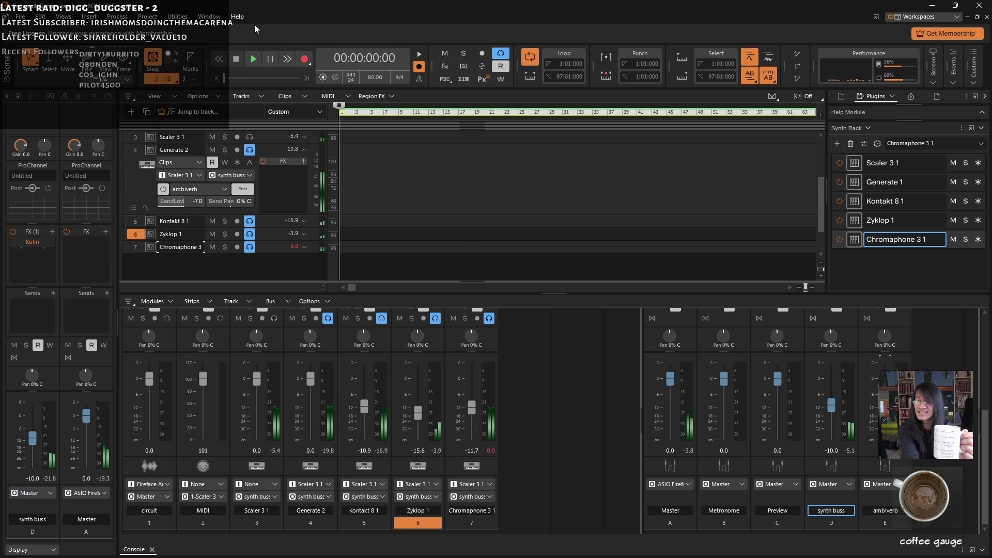
left_click(19, 16)
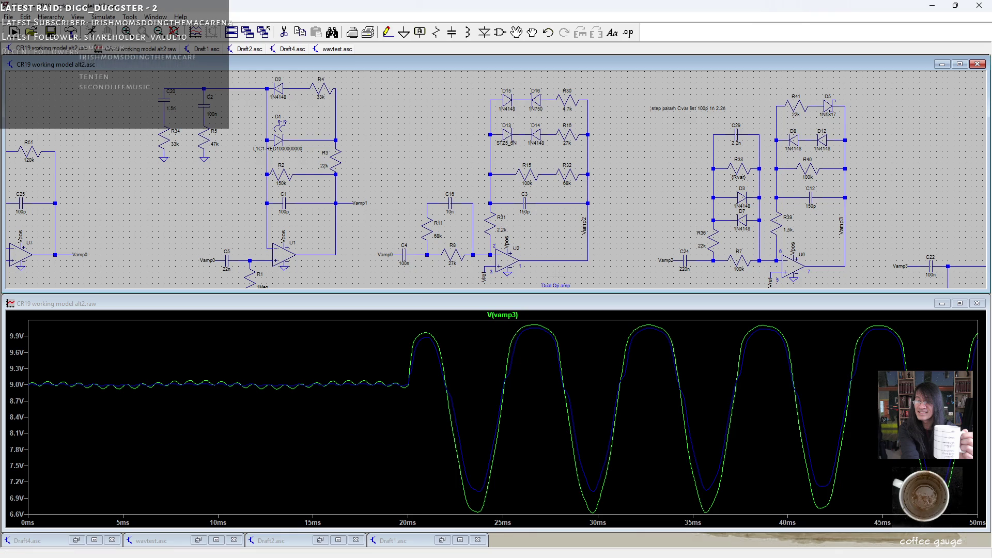
Pan the schematic left to the U7 and R51 input stage and zoom out.
key("Left")
key("Left")
key("Left")
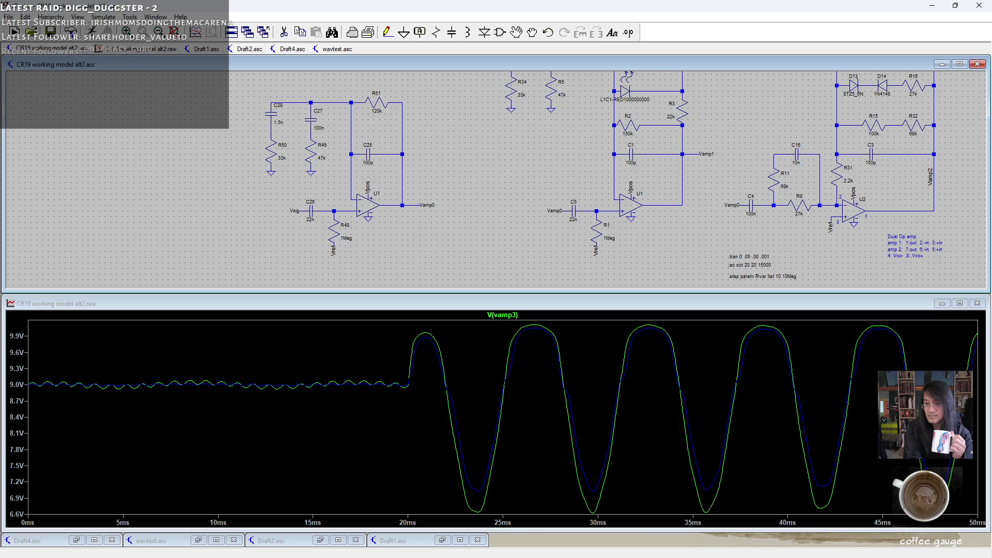
scroll(468, 177, "down", 3)
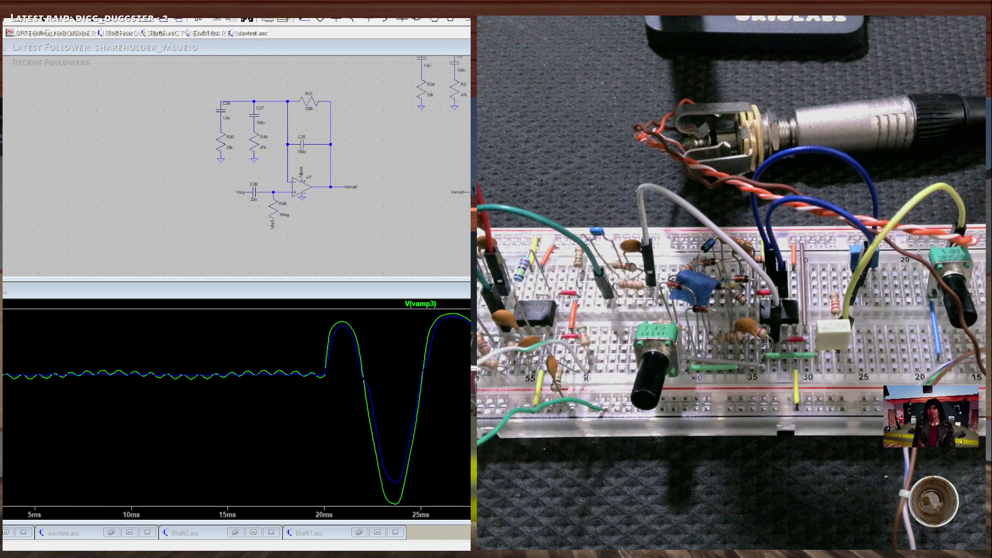
Hide the waveform plot so the schematic fills the LTspice window.
scroll(348, 158, "up", 3)
scroll(351, 160, "down", 2)
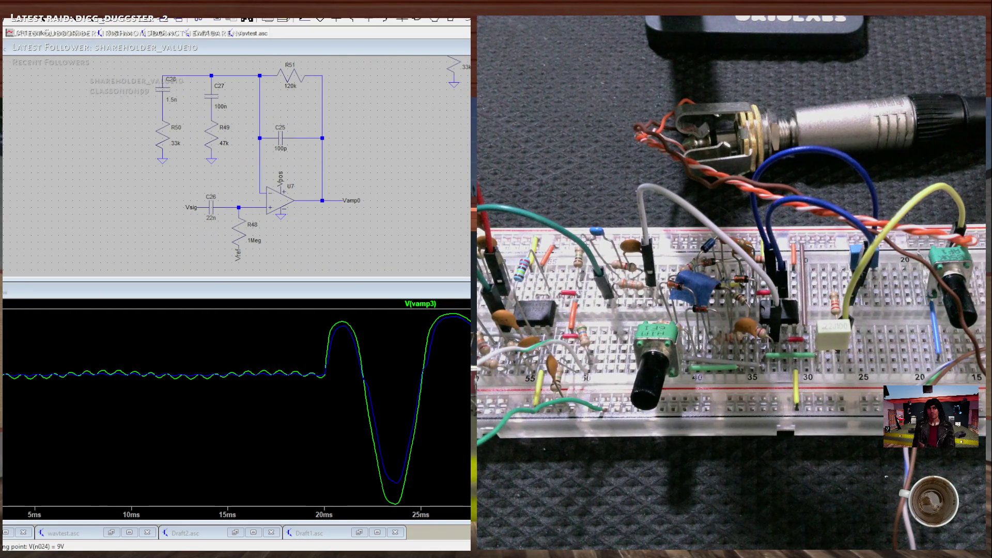
key("ctrl+w")
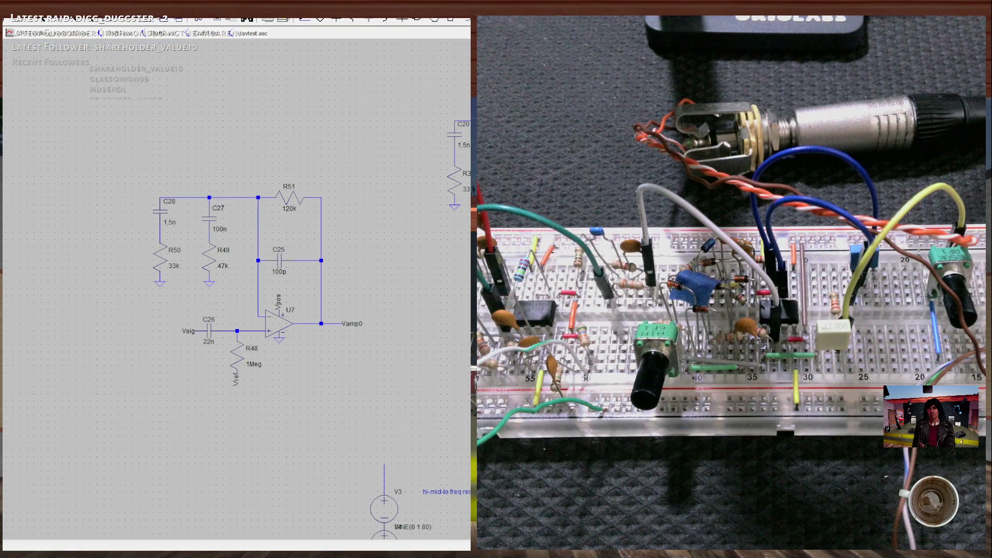
scroll(433, 341, "up", 2)
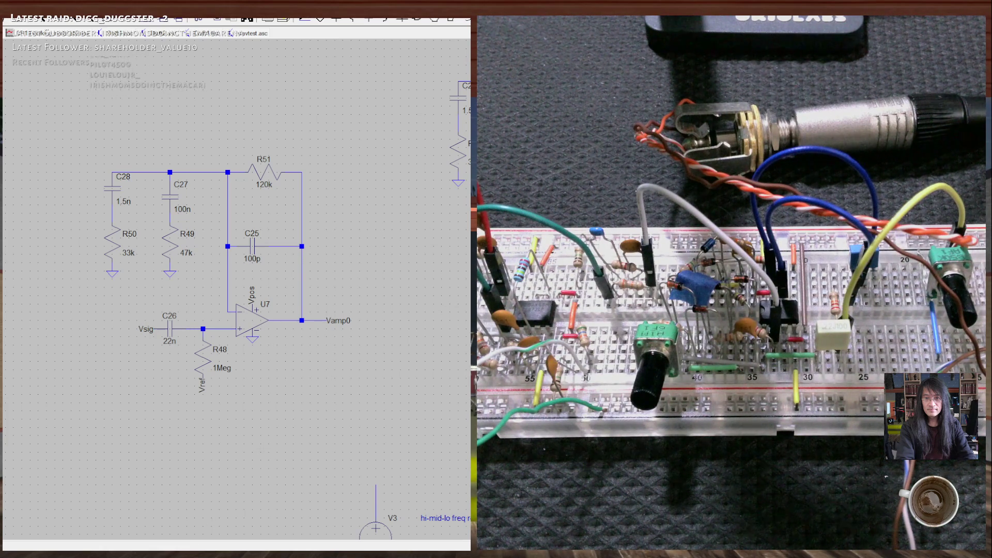
Pan across the circuit to the .tran and .ac directives, then back to C28, R51 and U7.
left_click_drag(310, 414, 210, 402)
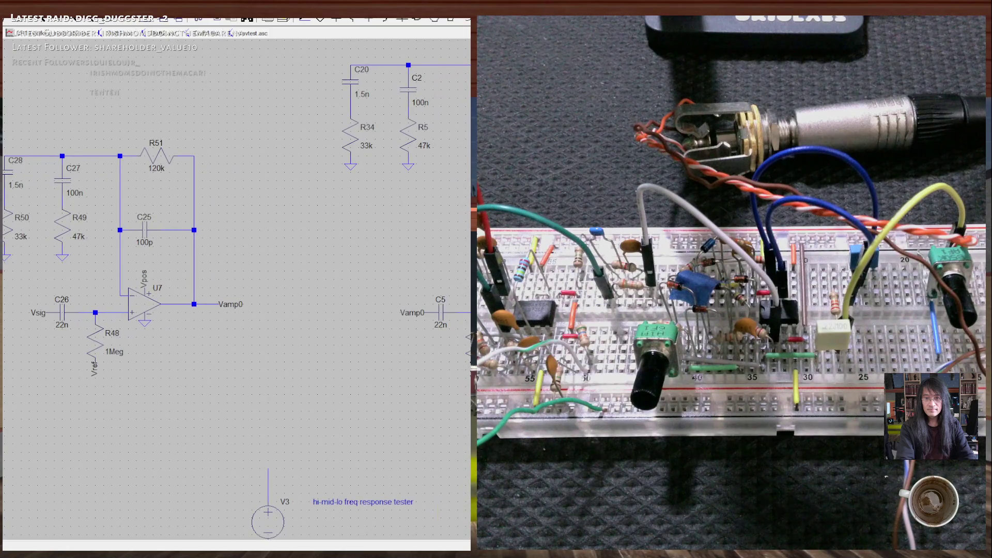
mouse_move(310, 414)
left_mouse_down()
mouse_move(312, 421)
mouse_move(184, 434)
left_mouse_up()
scroll(310, 362, "down", 1)
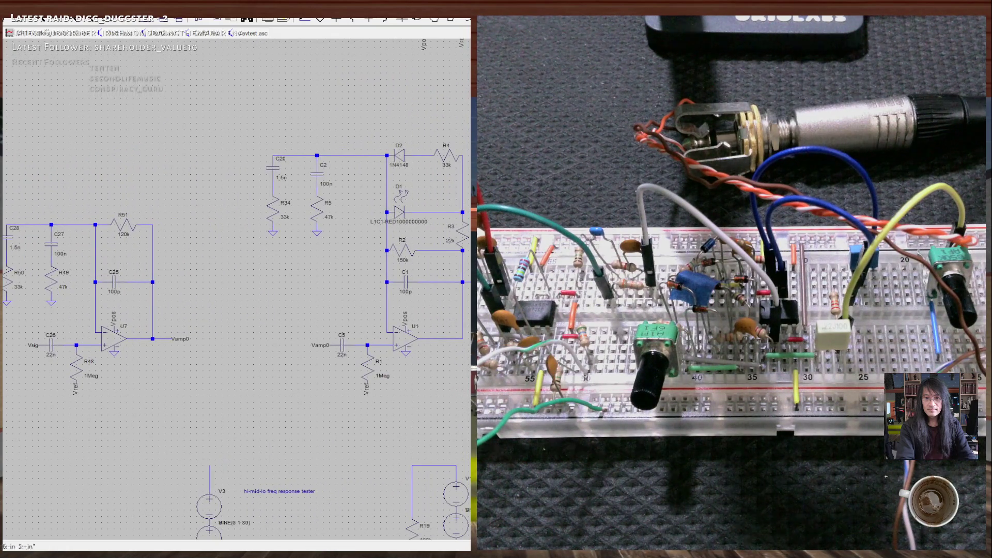
left_click_drag(310, 413, 107, 425)
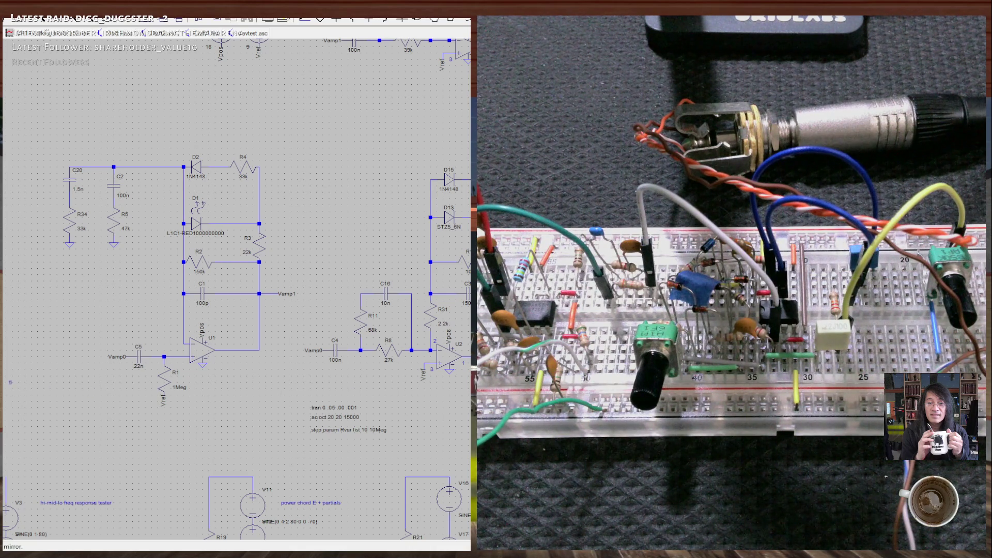
left_click_drag(129, 413, 395, 393)
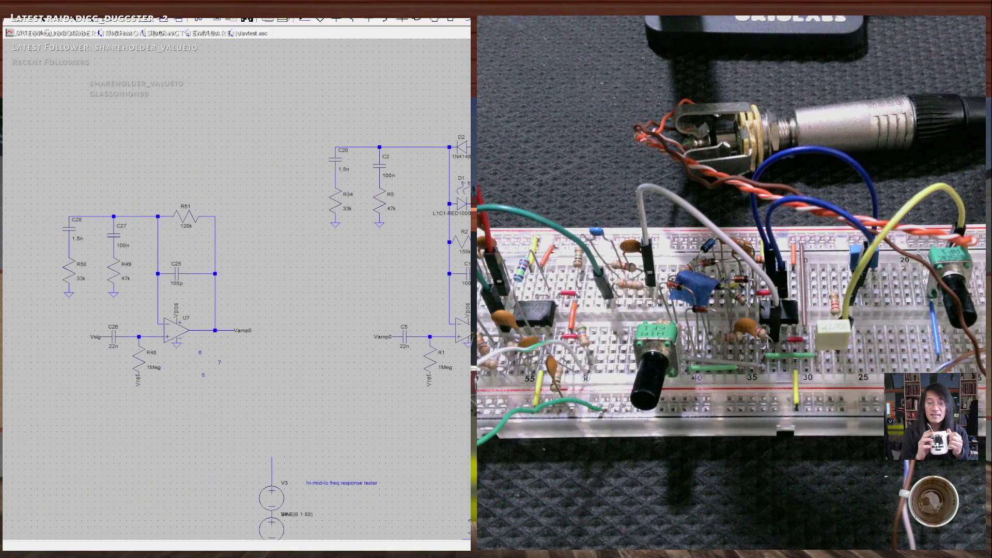
Move U7's pin labels 6, 7 and 5 beside its inverting input, output and non-inverting input.
scroll(170, 341, "up", 3)
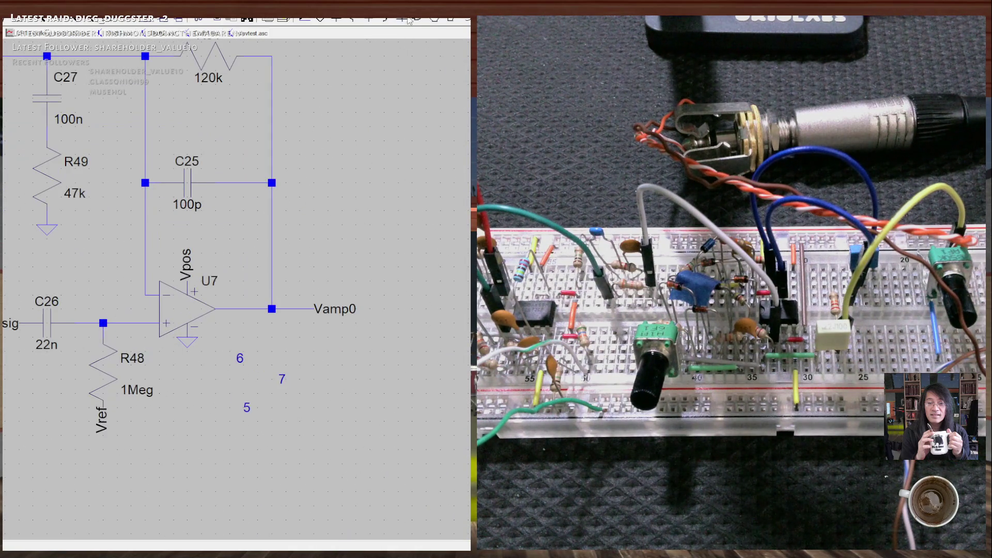
left_click_drag(242, 404, 242, 404)
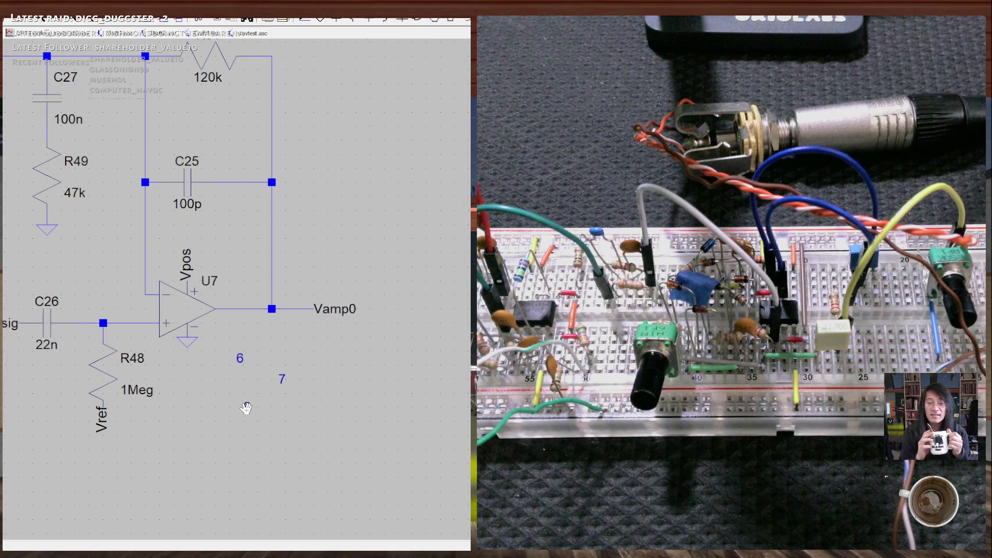
left_click(240, 358)
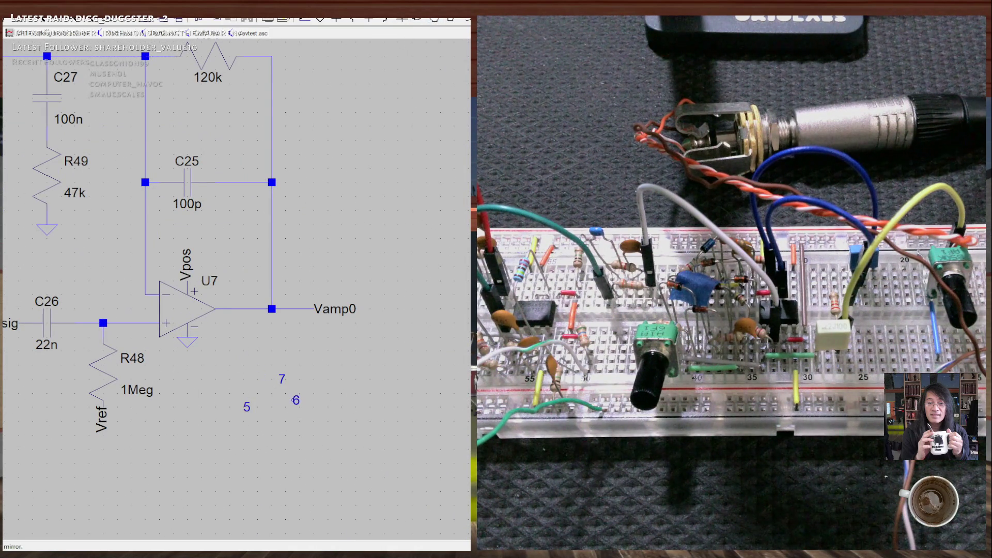
left_click(153, 282)
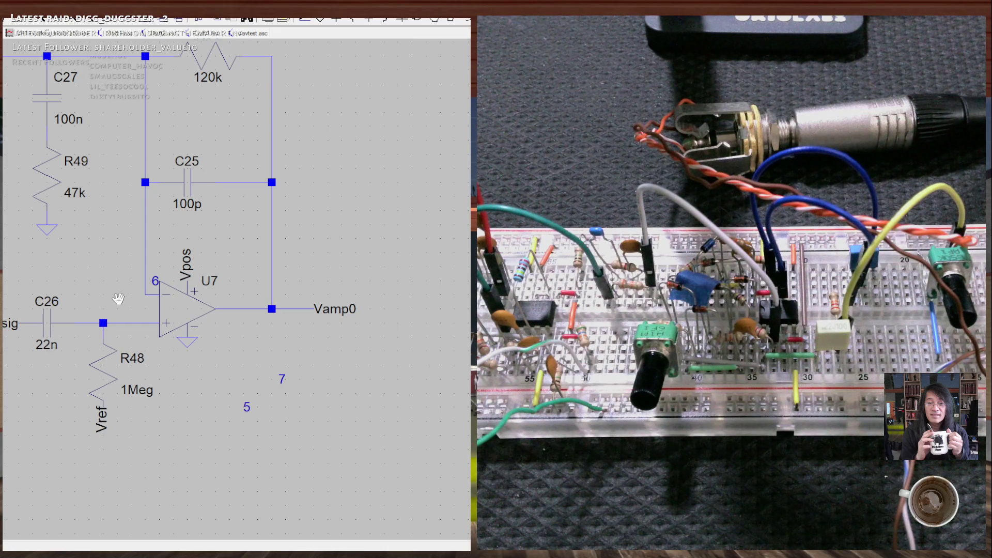
left_click(283, 379)
left_click(216, 322)
left_click(246, 407)
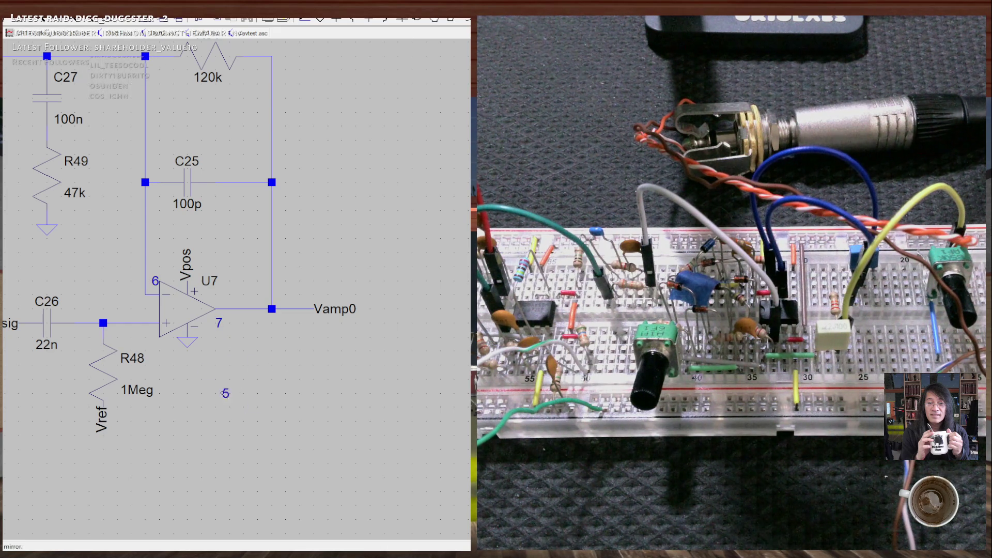
left_click(147, 337)
Return U7 to its original spot and shift label 6 further left of the inverting input.
left_click(156, 279)
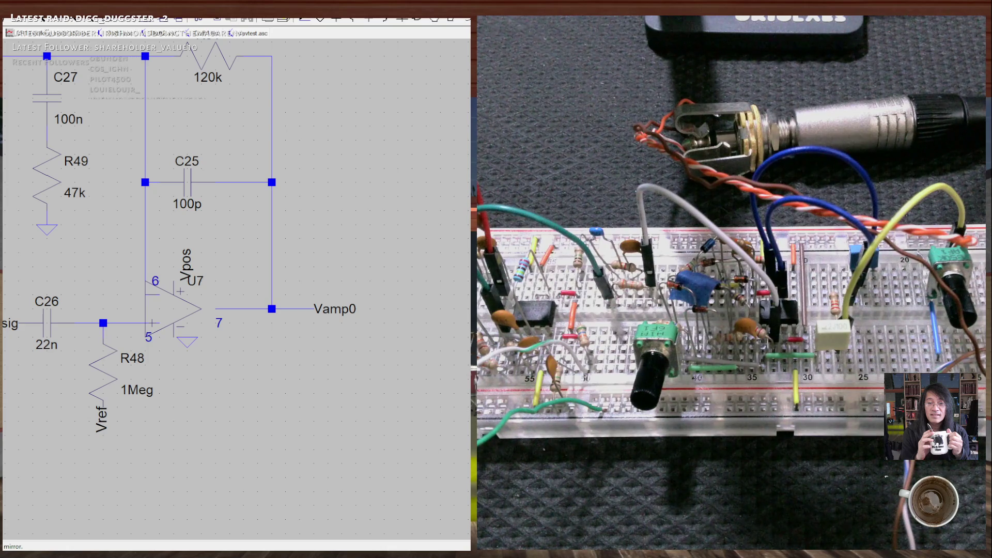
left_click(156, 280)
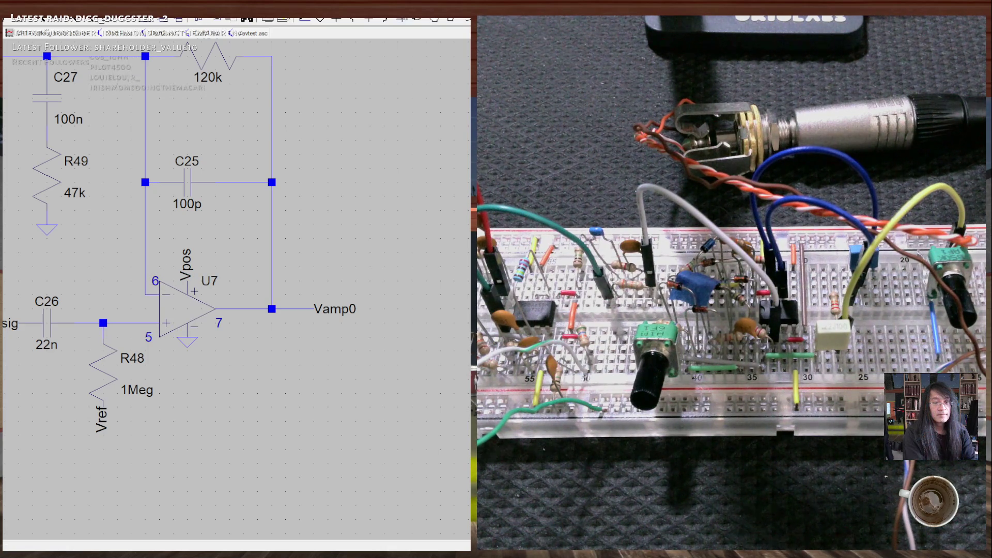
left_click(434, 21)
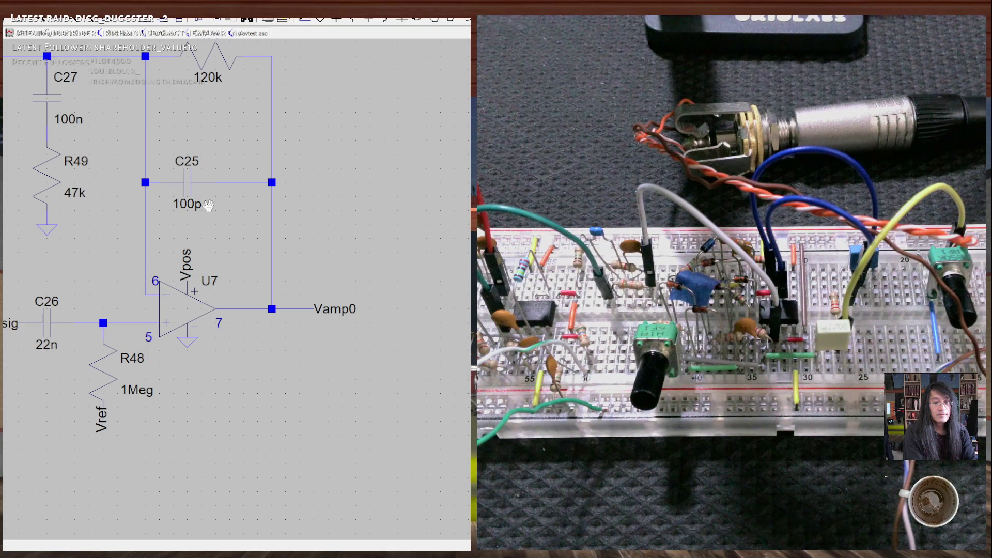
left_click(155, 274)
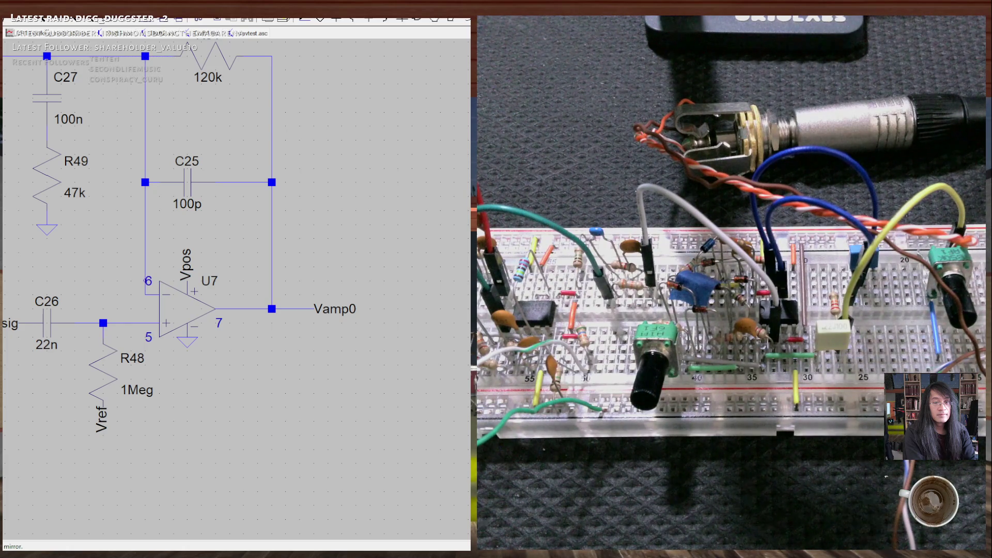
left_click(141, 286)
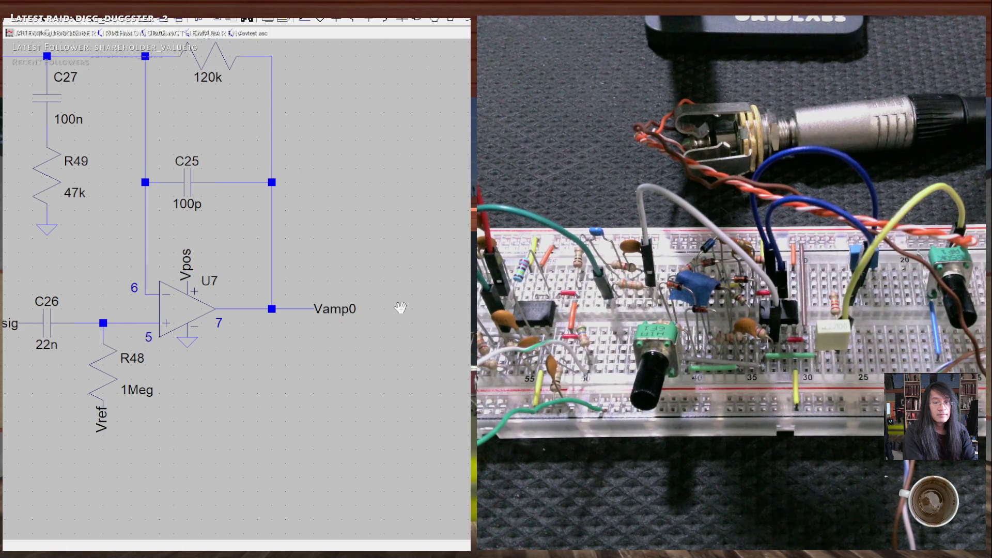
Pan to C28, R50 and R51, then switch over to the TL07x datasheet.
mouse_move(293, 368)
left_mouse_down()
mouse_move(350, 387)
mouse_move(332, 394)
left_mouse_up()
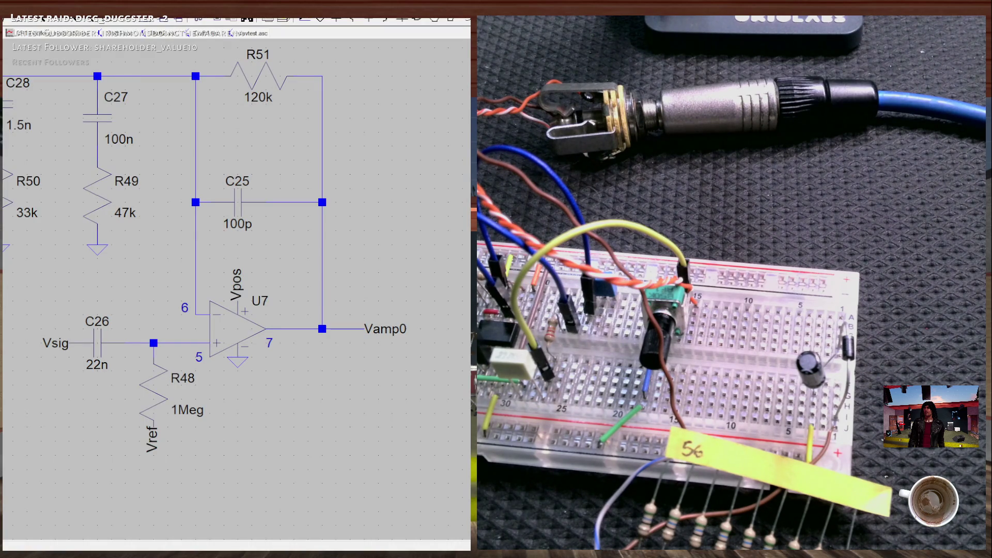
key("alt+Tab")
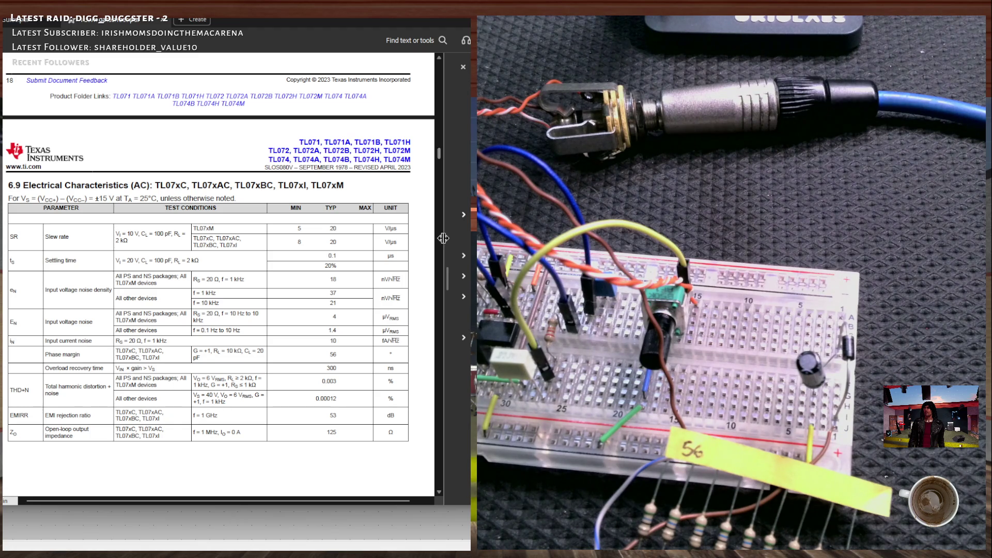
Scroll the TL07x datasheet to section 6.7's Power Supply quiescent current rows.
scroll(380, 256, "down", 3)
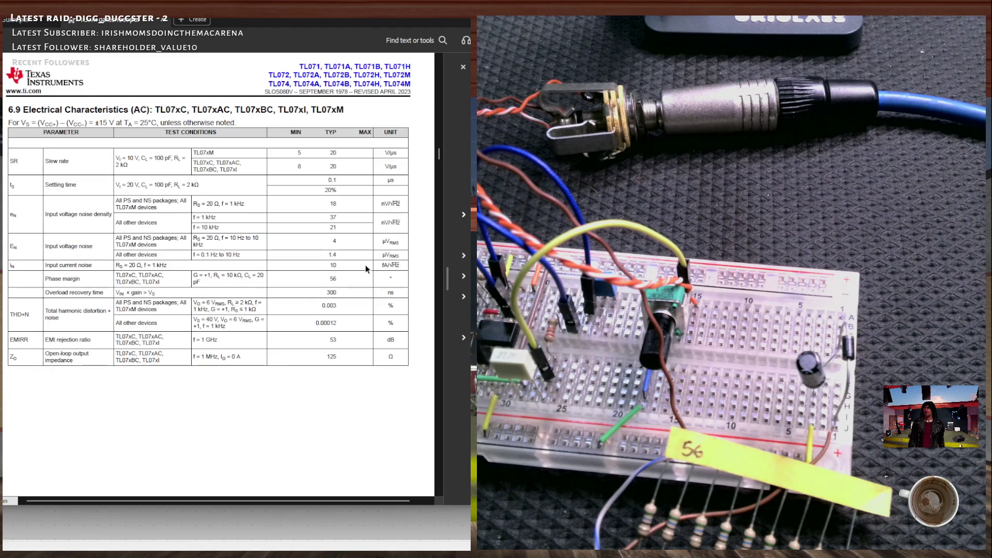
scroll(361, 290, "down", 10)
scroll(438, 160, "down", 5)
left_click_drag(438, 160, 437, 148)
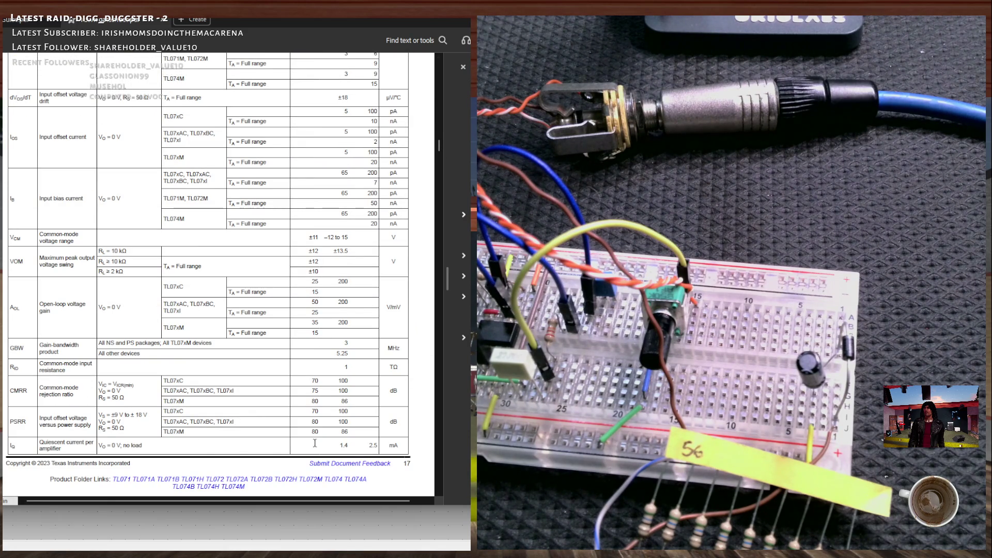
scroll(315, 443, "up", 5)
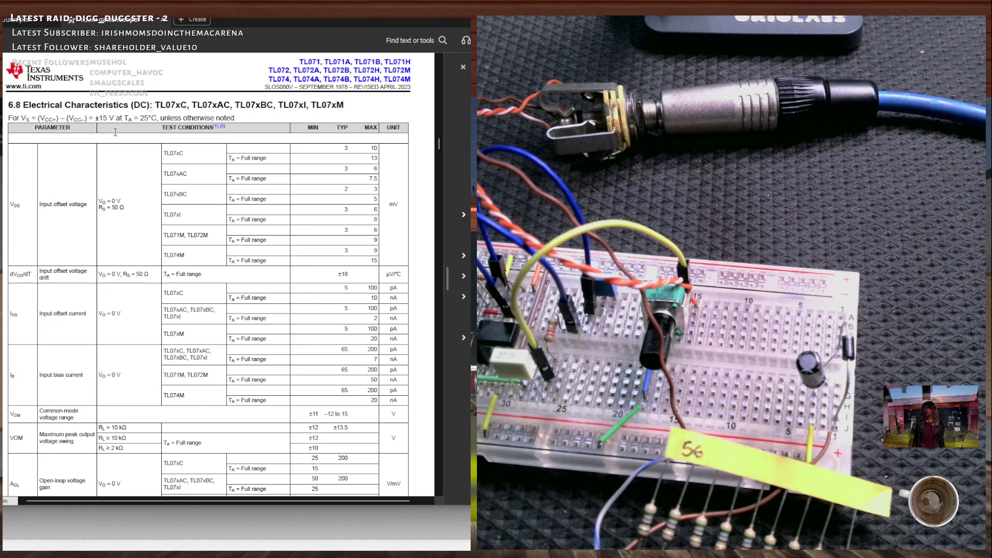
scroll(206, 196, "up", 8)
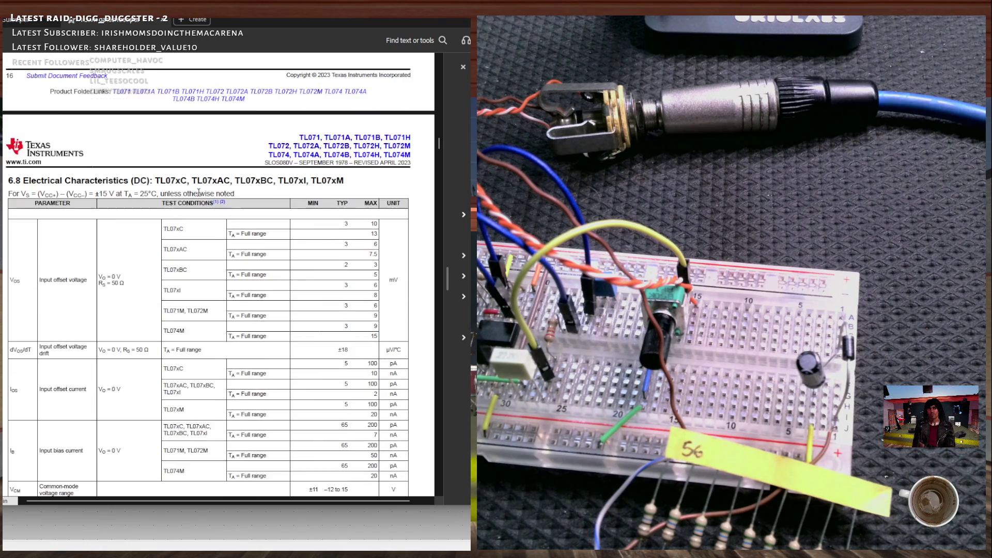
scroll(217, 192, "up", 10)
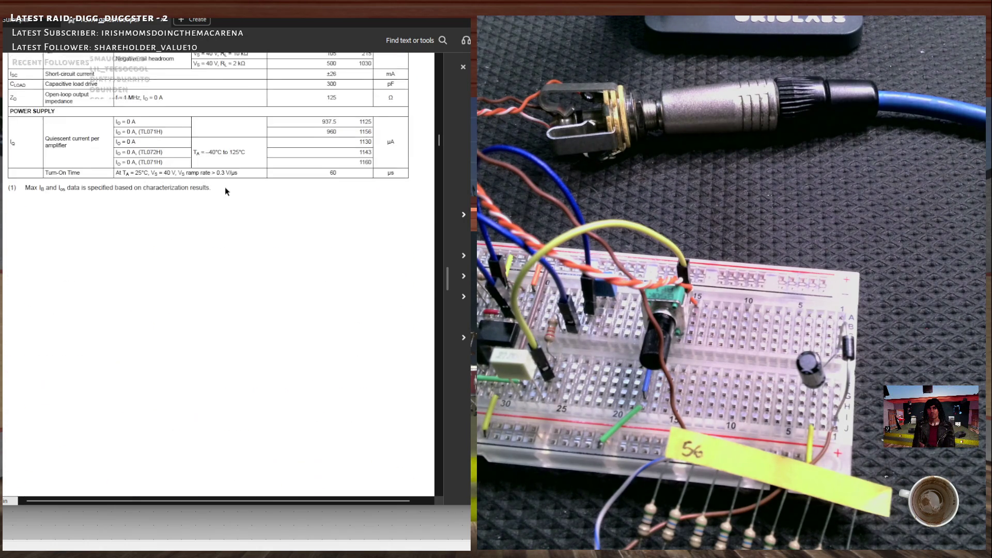
scroll(225, 192, "up", 8)
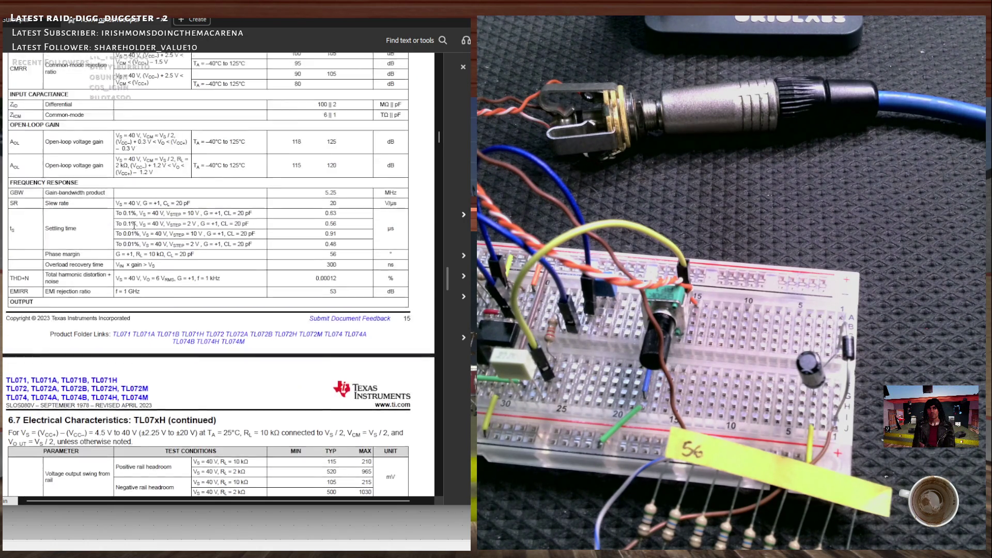
scroll(131, 230, "up", 14)
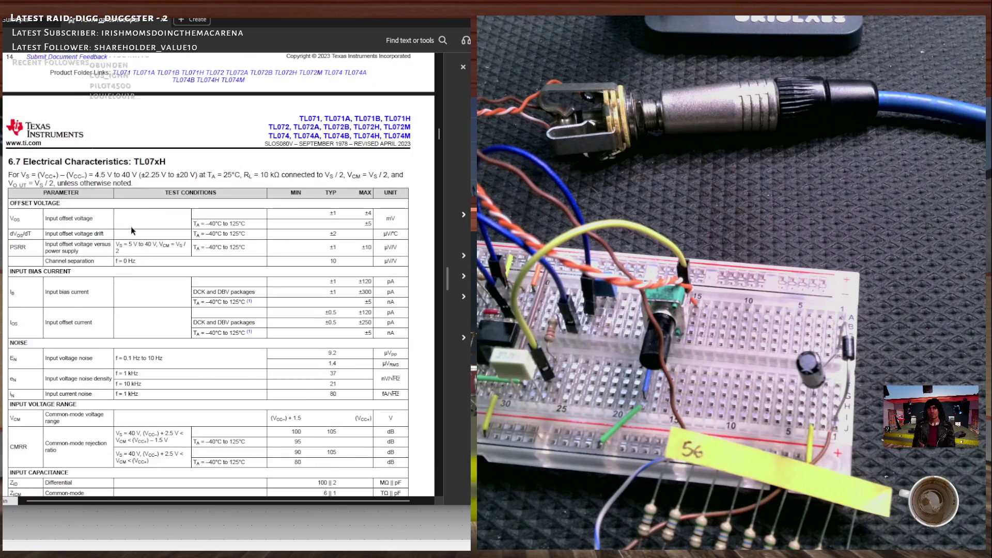
scroll(139, 241, "up", 9)
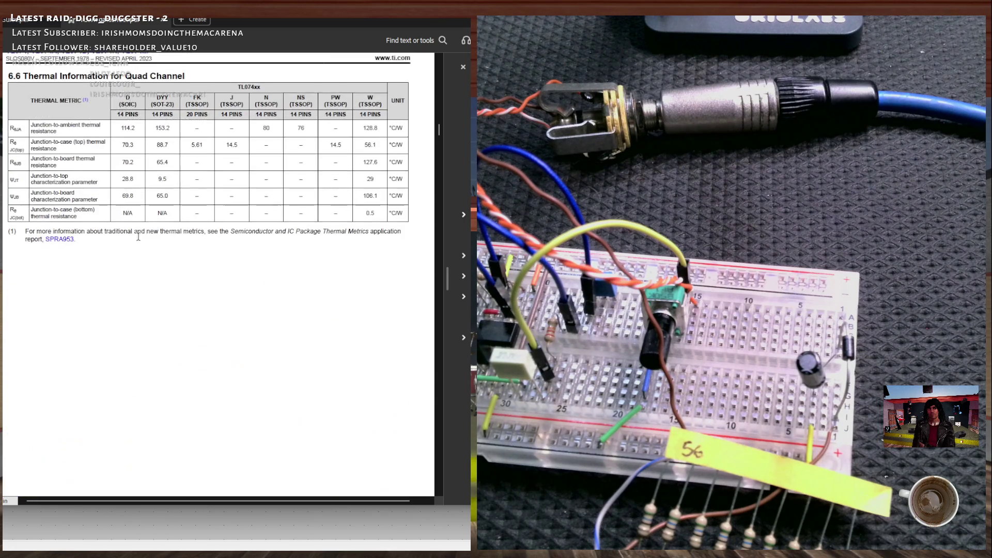
scroll(142, 238, "down", 6)
scroll(383, 202, "up", 18)
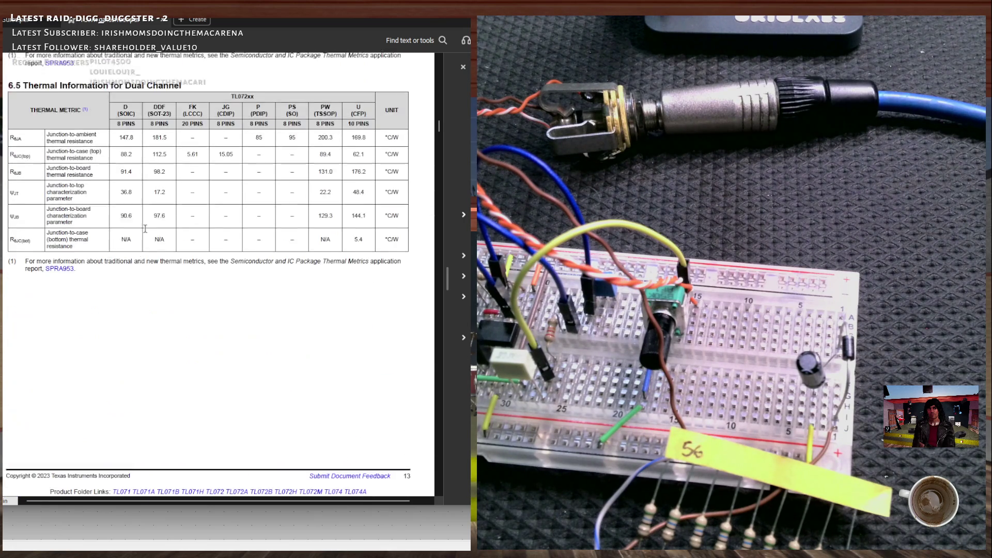
scroll(437, 125, "up", 3)
scroll(436, 123, "up", 9)
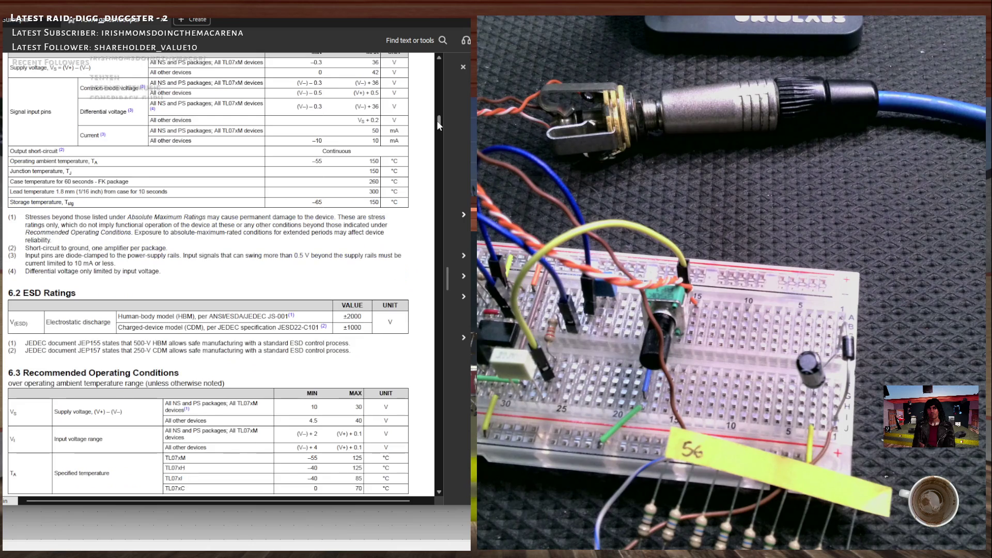
scroll(436, 120, "down", 3)
left_click_drag(436, 122, 435, 132)
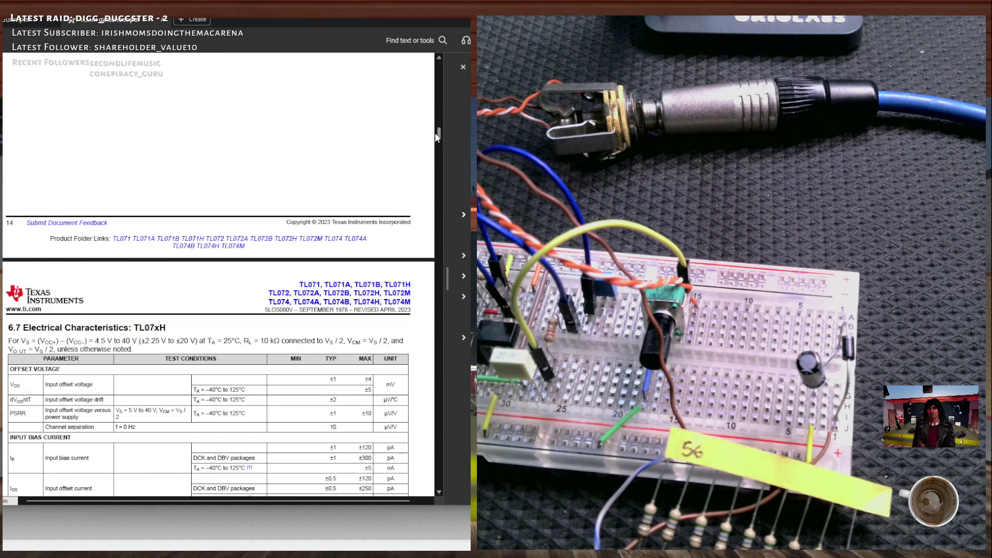
scroll(435, 132, "down", 2)
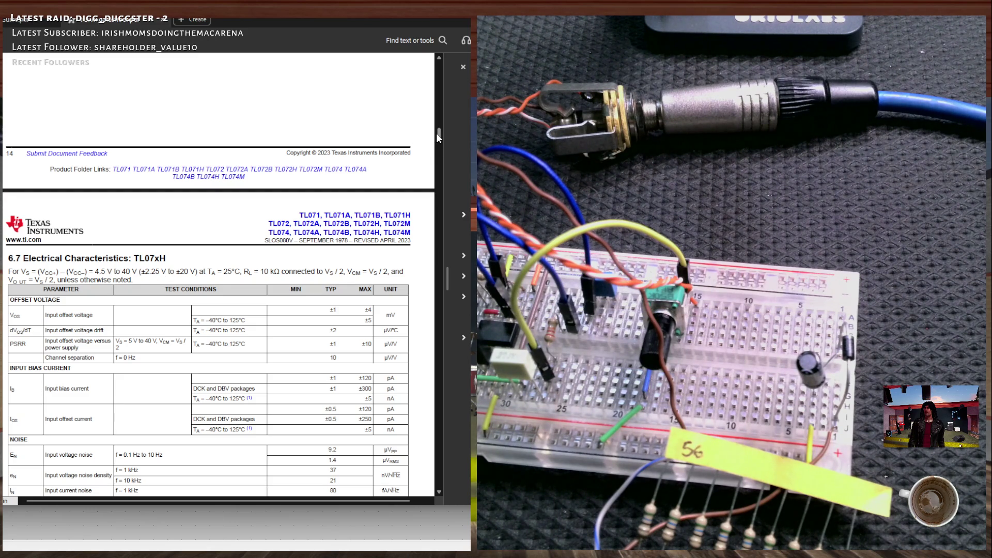
scroll(437, 133, "up", 1)
left_click_drag(437, 132, 437, 140)
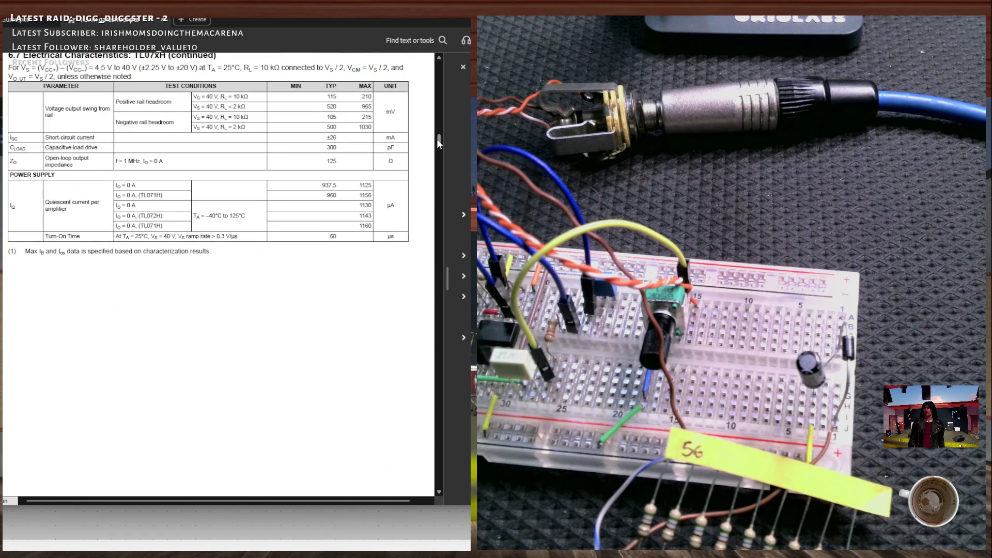
scroll(144, 220, "up", 1)
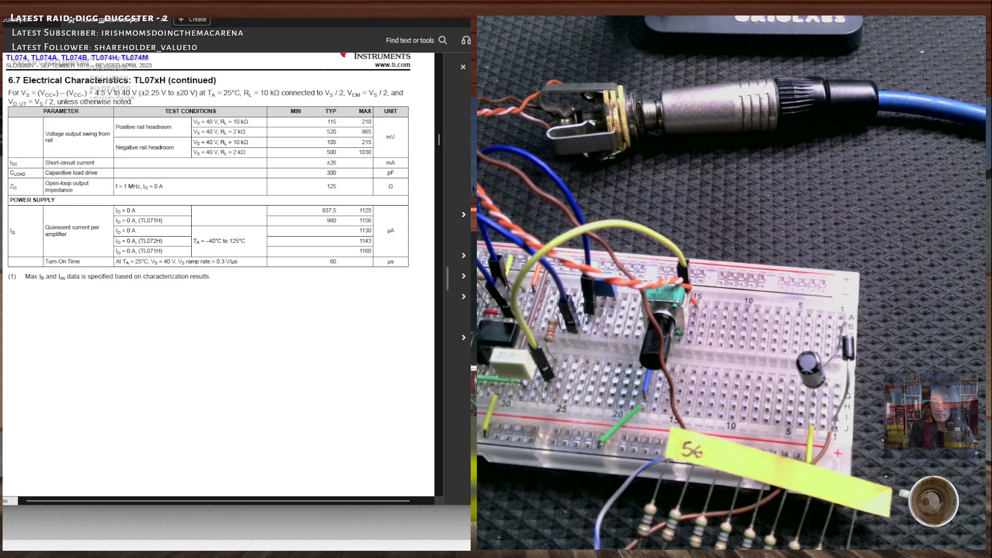
In Calculator, compute 6² × 0.056 = 2.016.
key("alt+Tab")
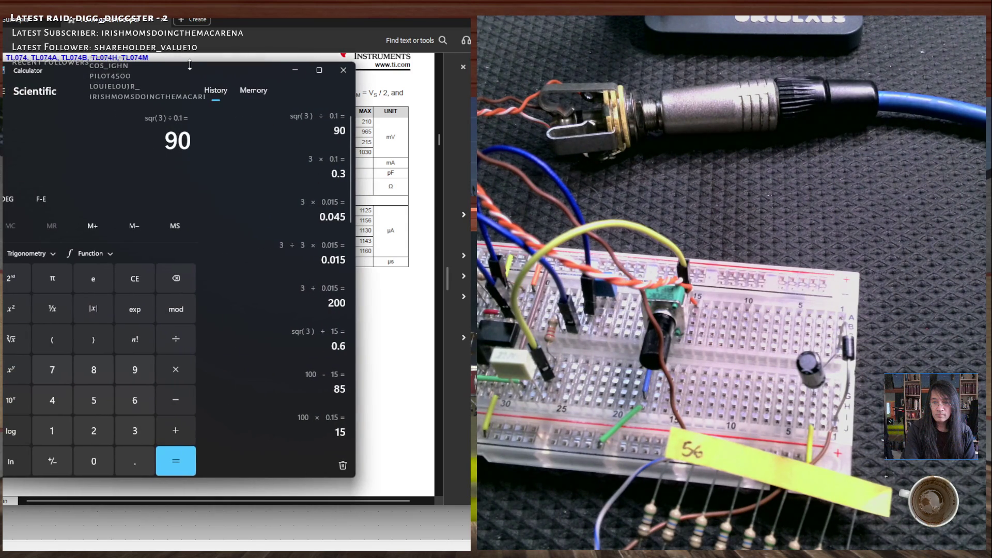
key("Escape")
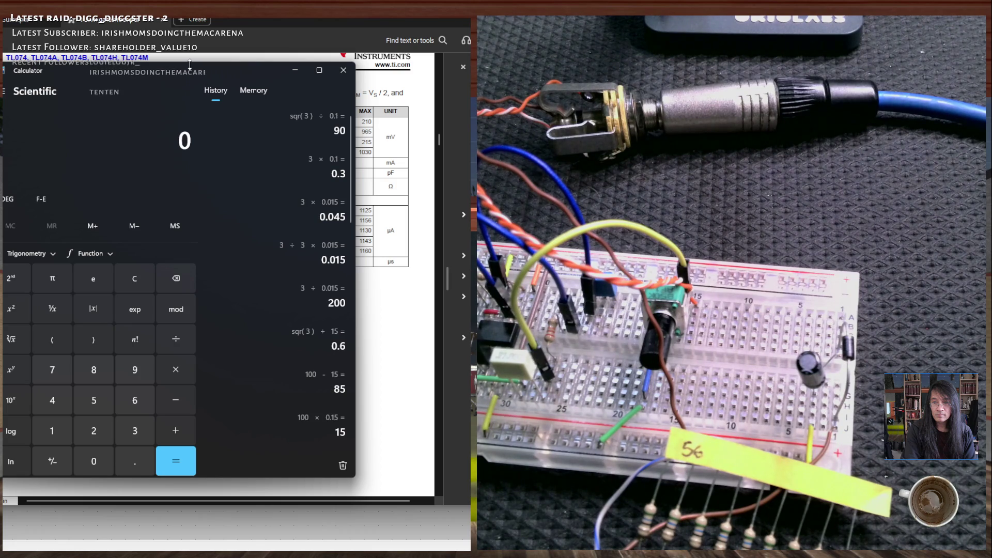
type("6")
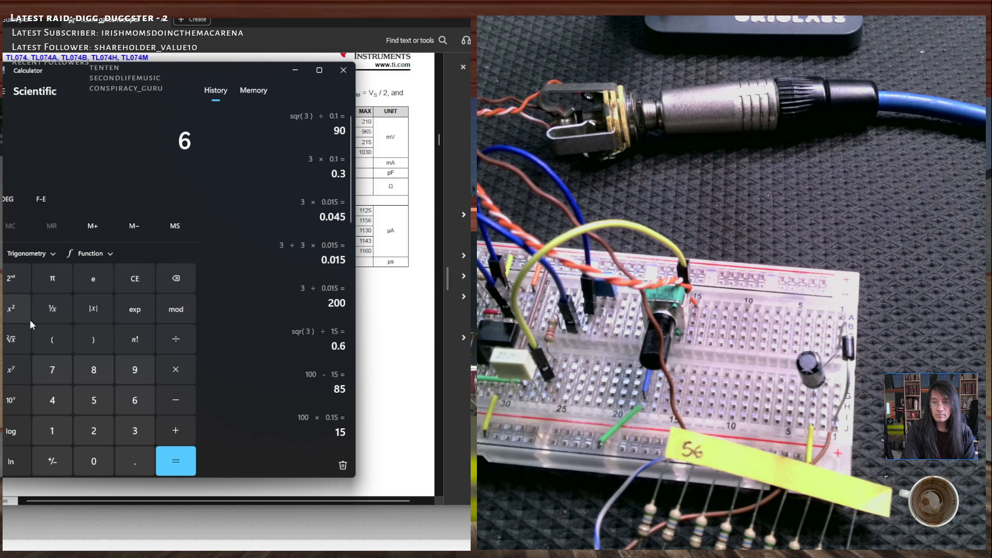
left_click(15, 311)
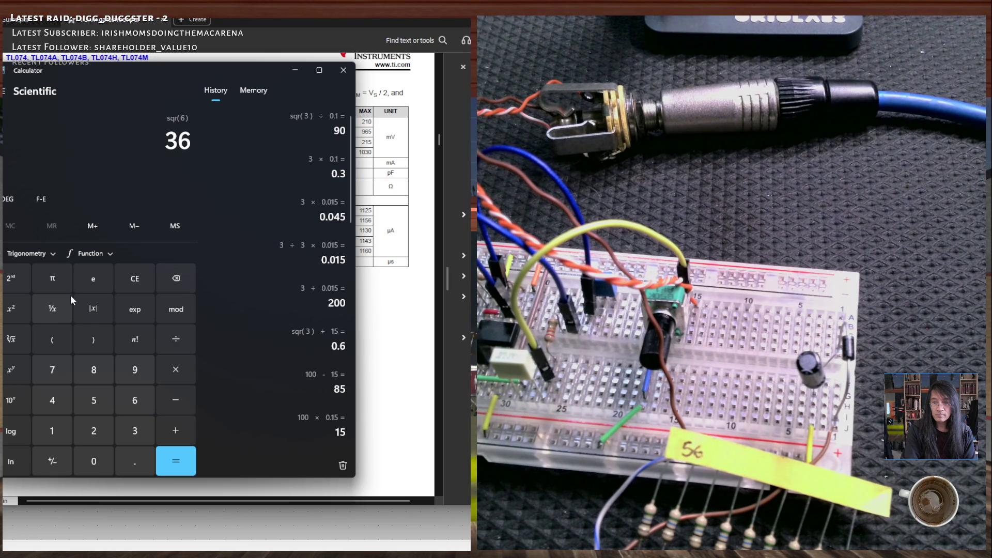
key("asterisk")
type("0.0")
type("56")
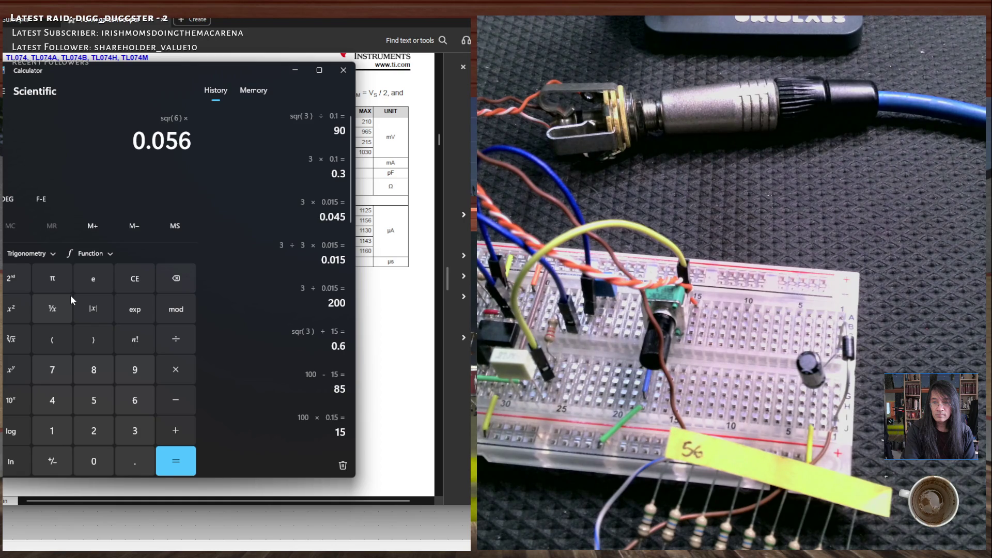
key("Return")
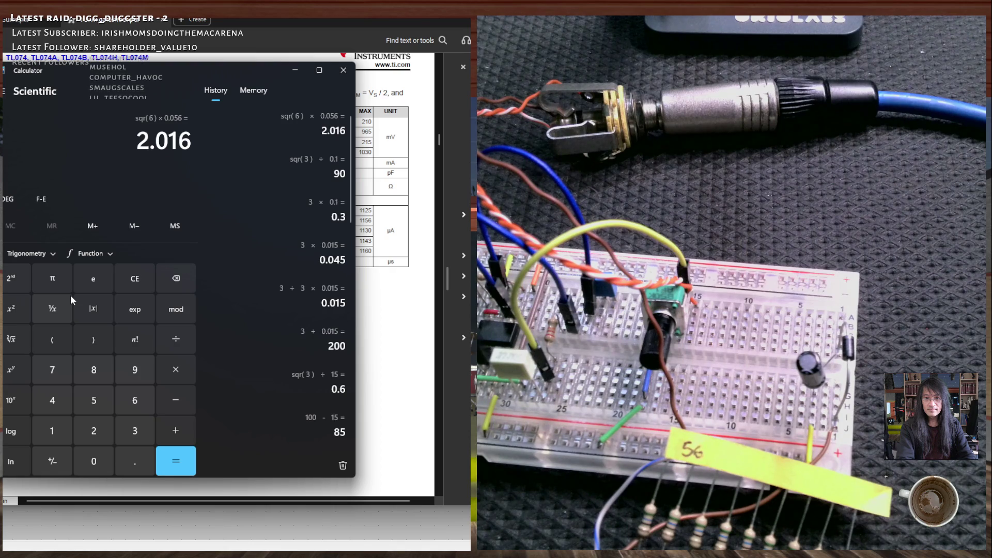
Compute 6² × 0.1 = 3.6 and 6 × 0.1 = 0.6, then minimise Calculator.
type("6")
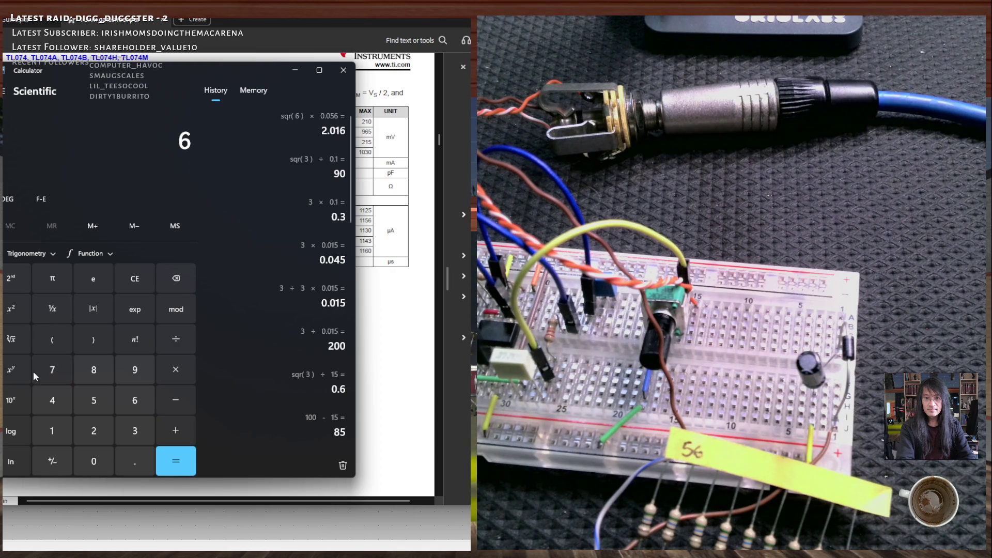
left_click(13, 318)
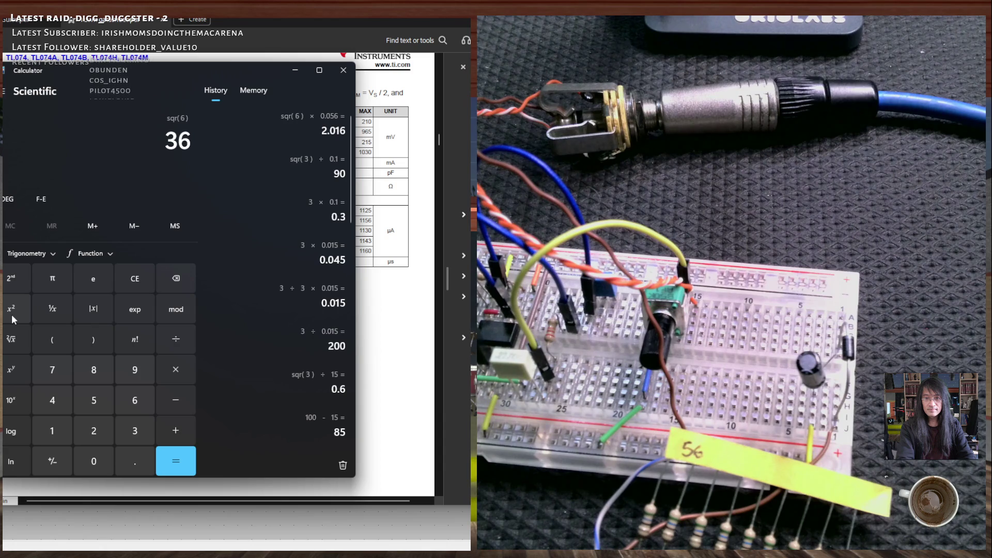
key("asterisk")
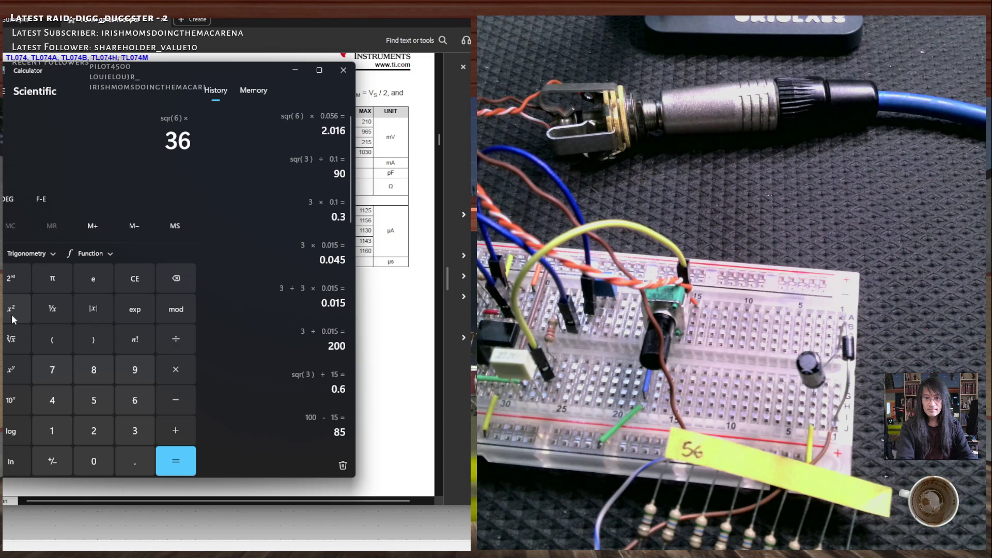
type("0.1")
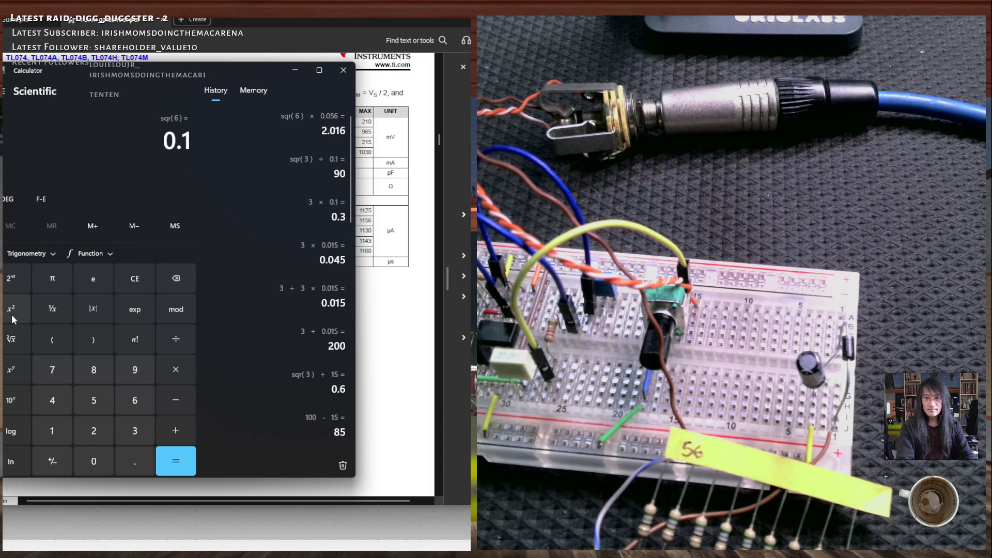
key("Return")
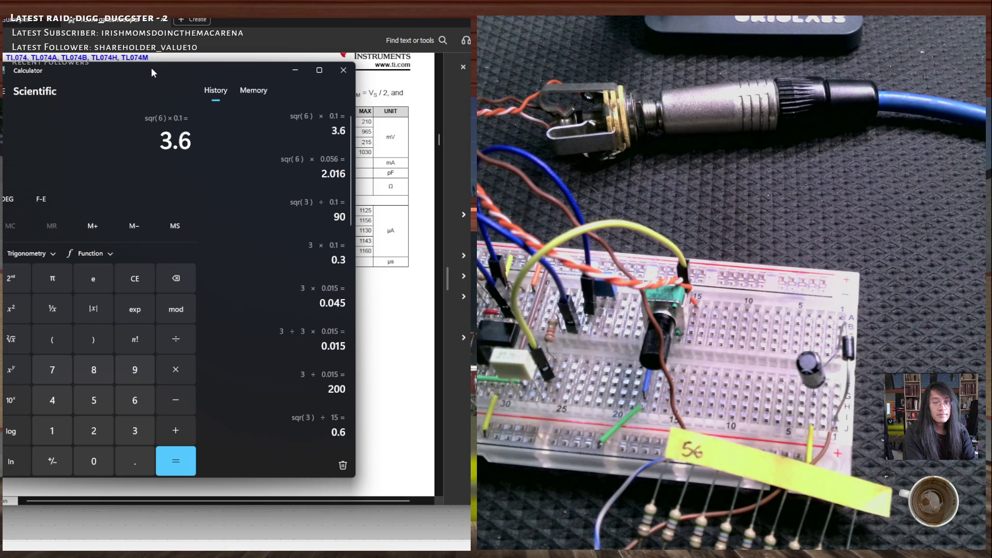
type("6")
type("*")
type("0.1")
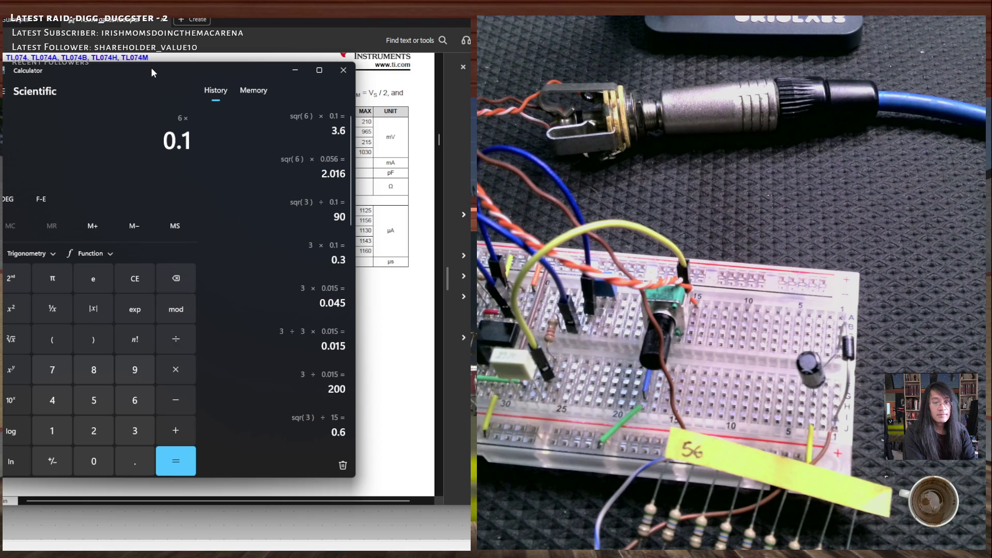
key("Return")
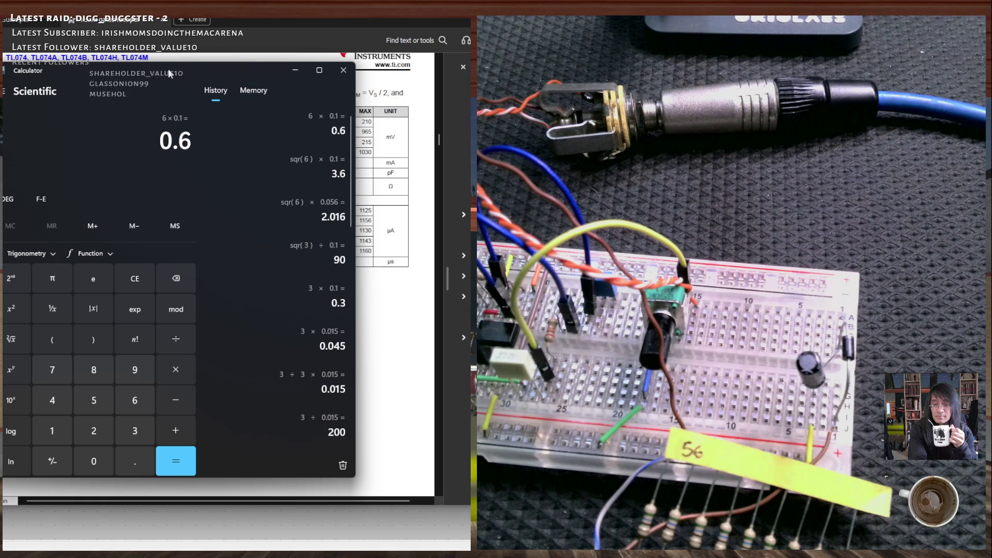
left_click(473, 203)
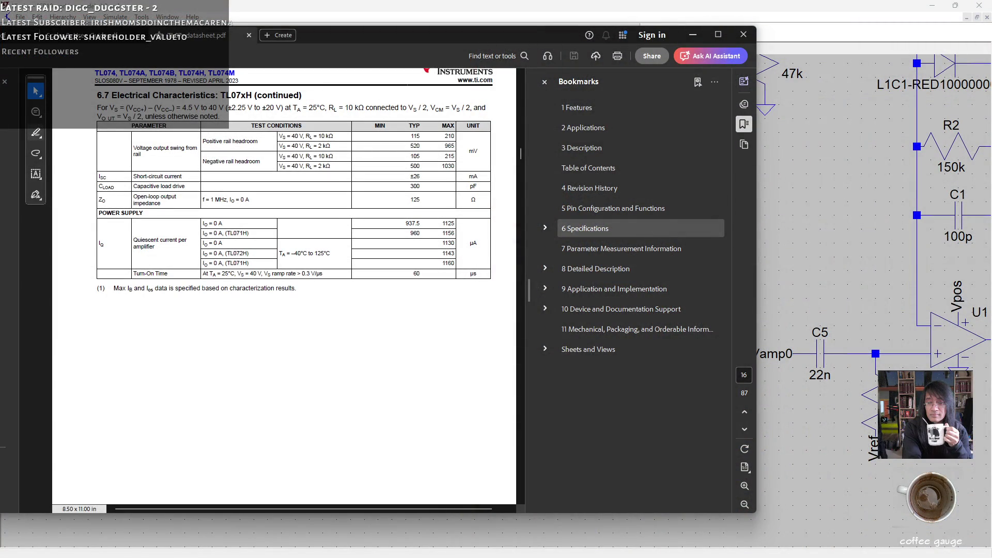
Switch away from the TL07x datasheet with Alt+Tab to bring the LTspice schematic forward.
key("alt+Tab")
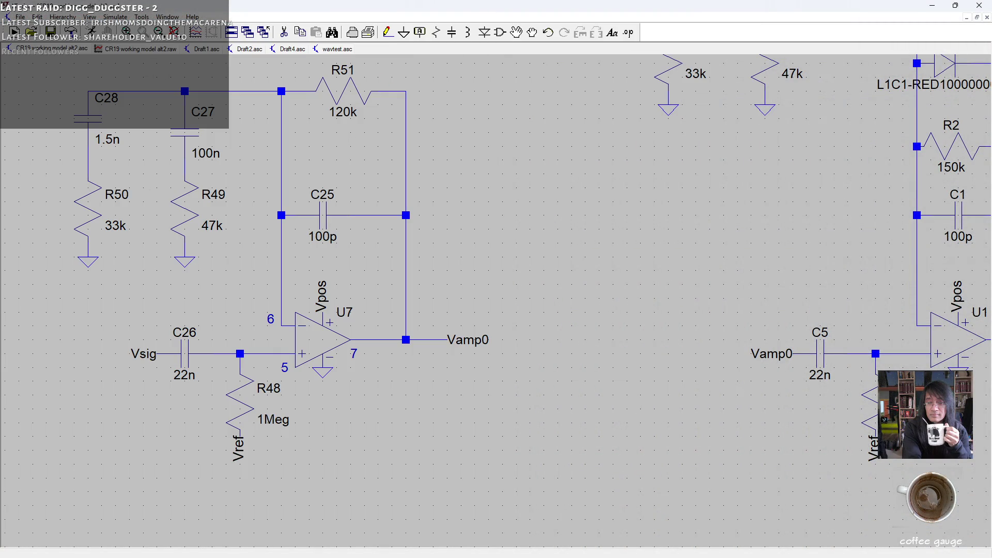
Browse the Draft2 and Draft4 schematics, then open Draft1 and pan to its source and .ac directive.
left_click(253, 50)
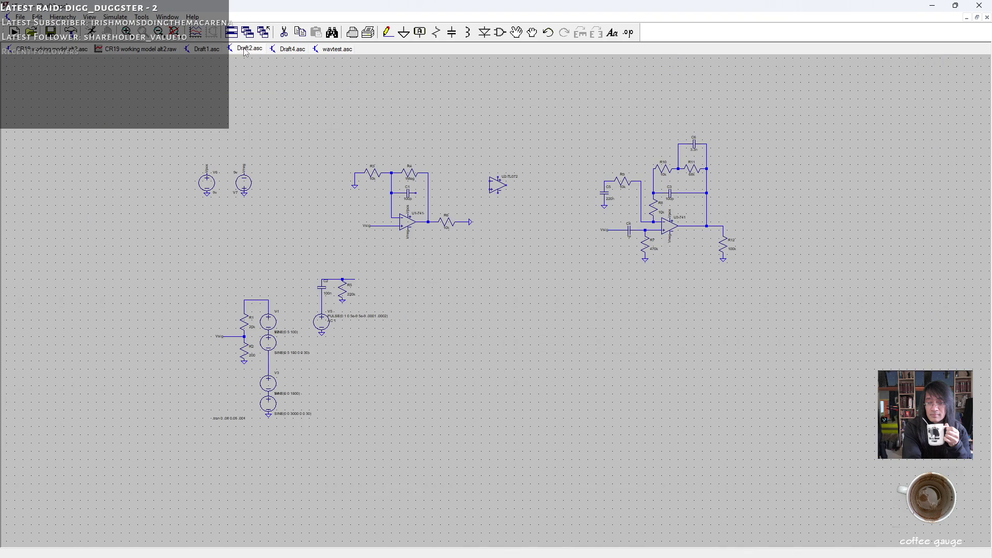
left_click(289, 51)
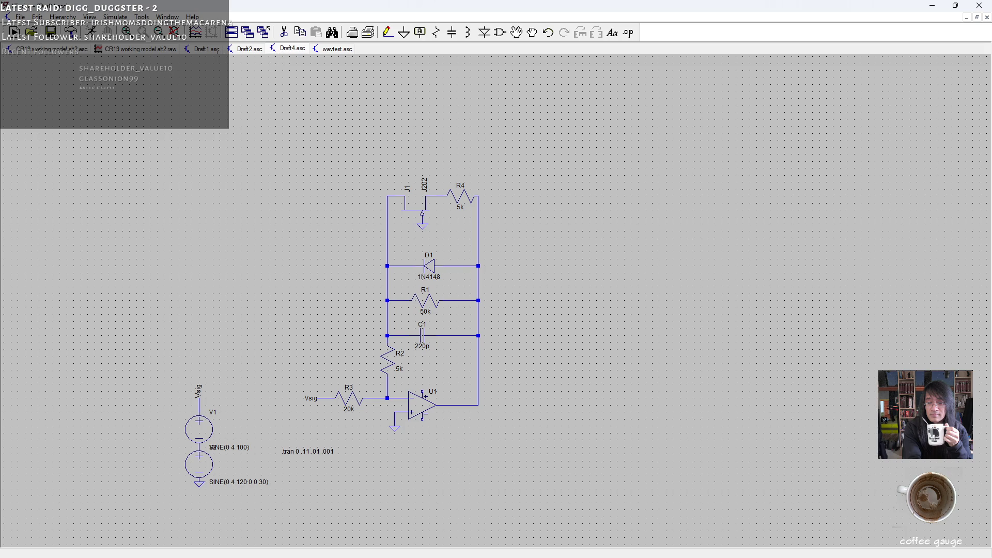
left_click(208, 51)
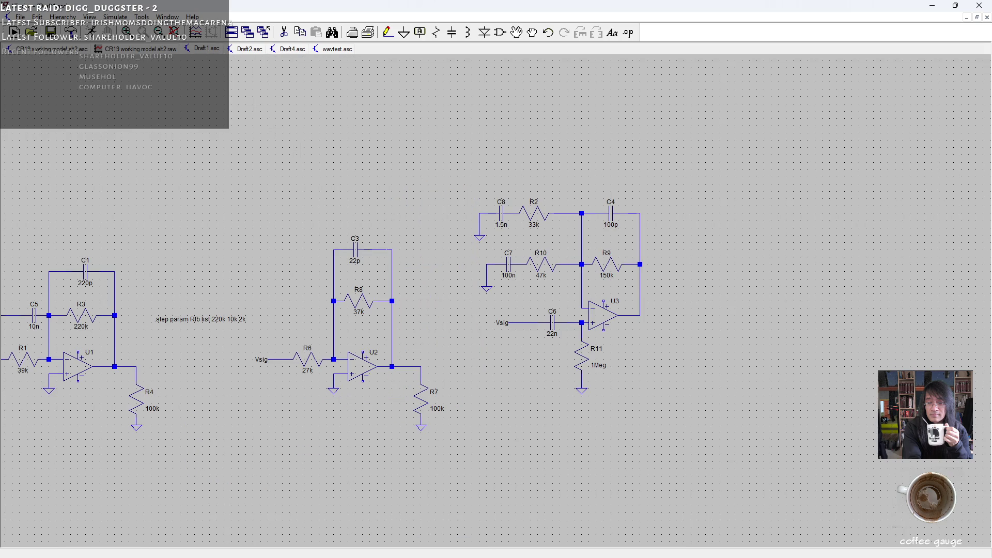
mouse_move(228, 255)
left_mouse_down()
mouse_move(338, 258)
mouse_move(447, 243)
mouse_move(448, 286)
left_mouse_up()
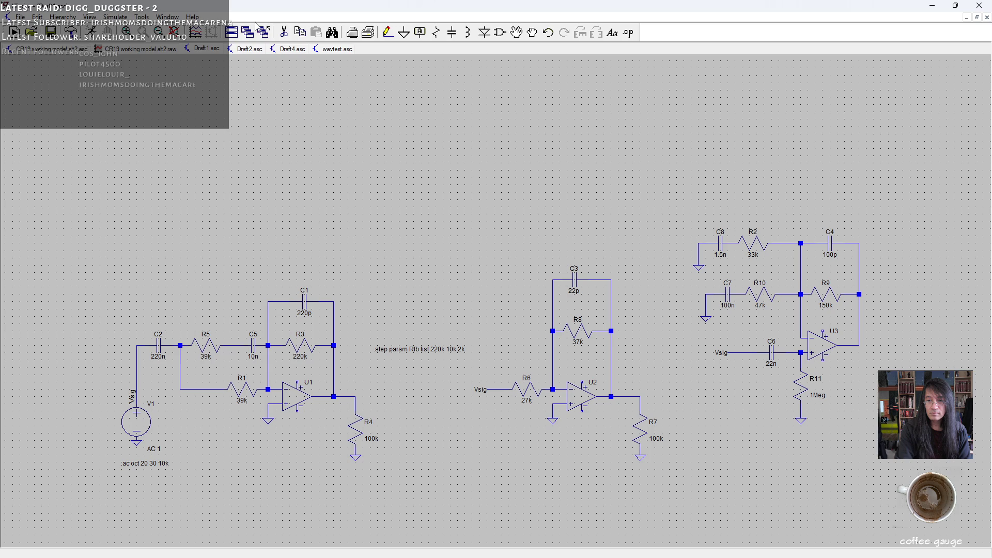
Place capacitors C9 and C10, a horizontal resistor R12 and a resistor R13 above the circuits.
left_click(452, 32)
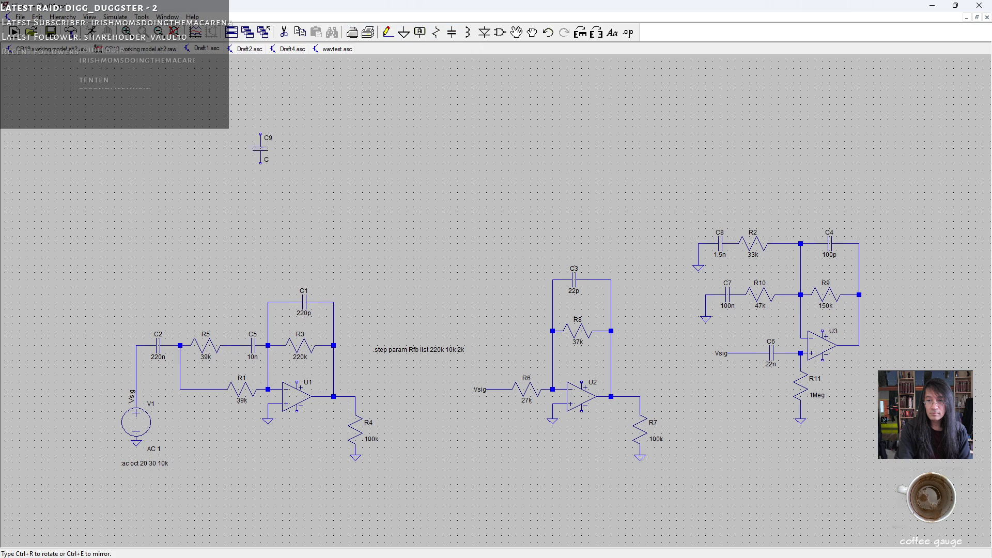
left_click(231, 184)
key("Escape")
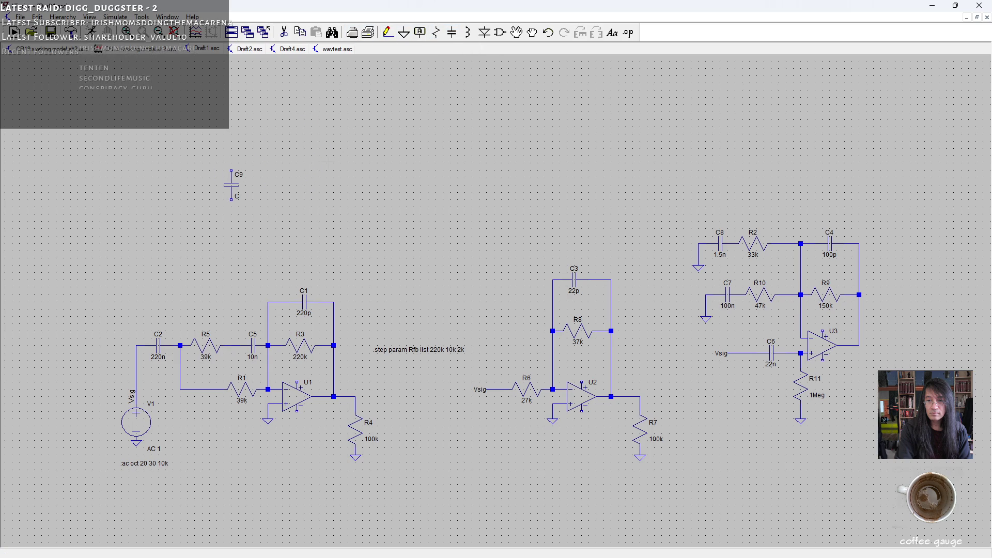
left_click(437, 33)
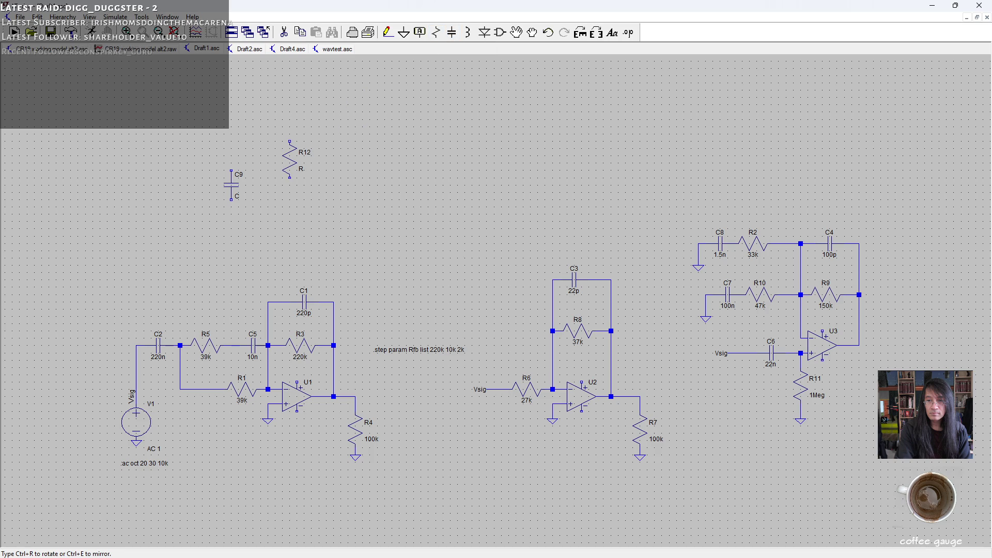
key("ctrl+r")
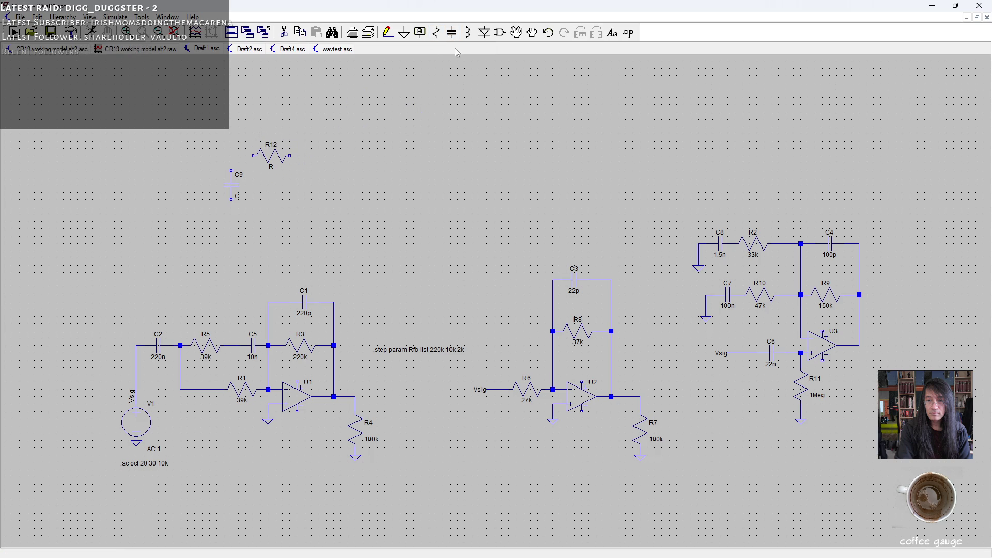
left_click(452, 32)
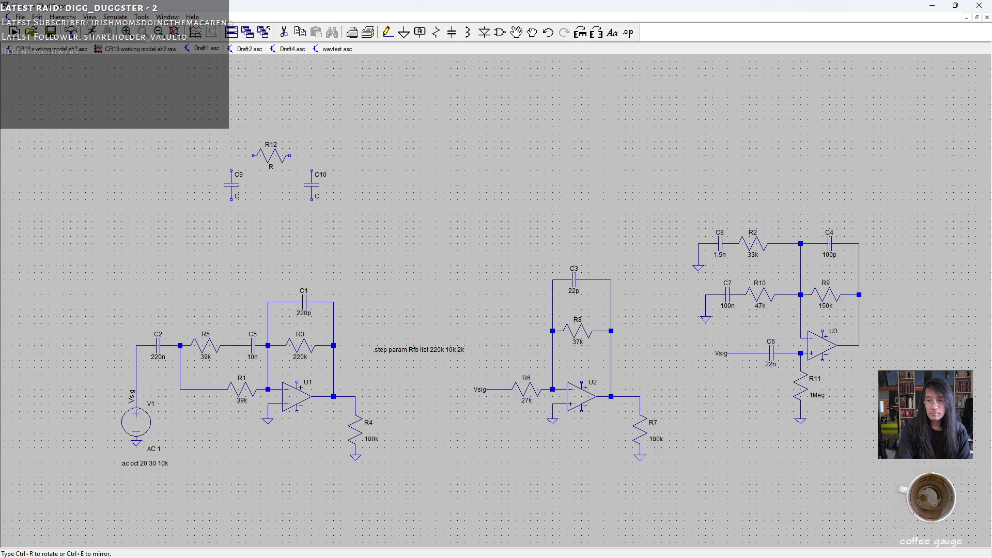
left_click(312, 185)
key("Escape")
left_click(436, 32)
left_click(377, 181)
key("Escape")
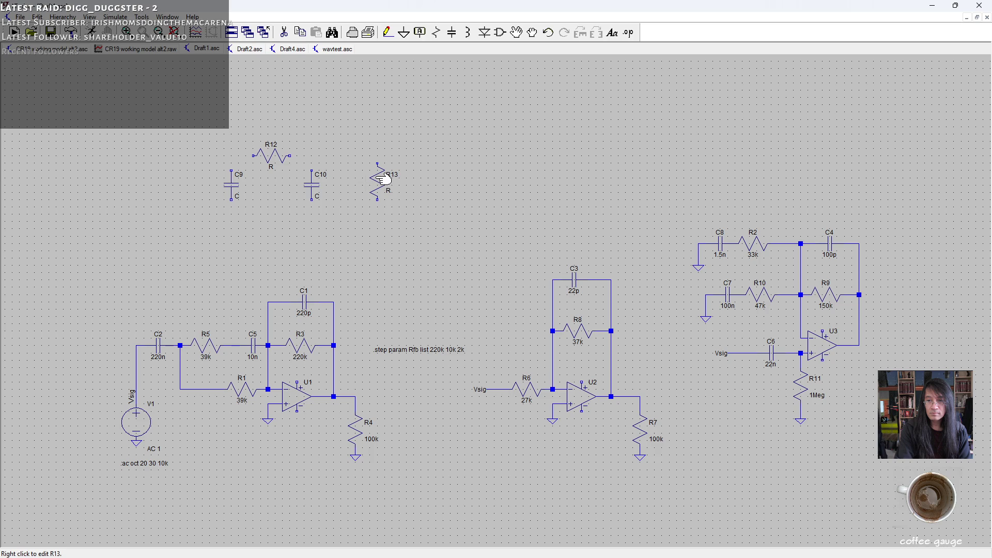
Add ground symbols beneath R13, C10 and C9.
key("g")
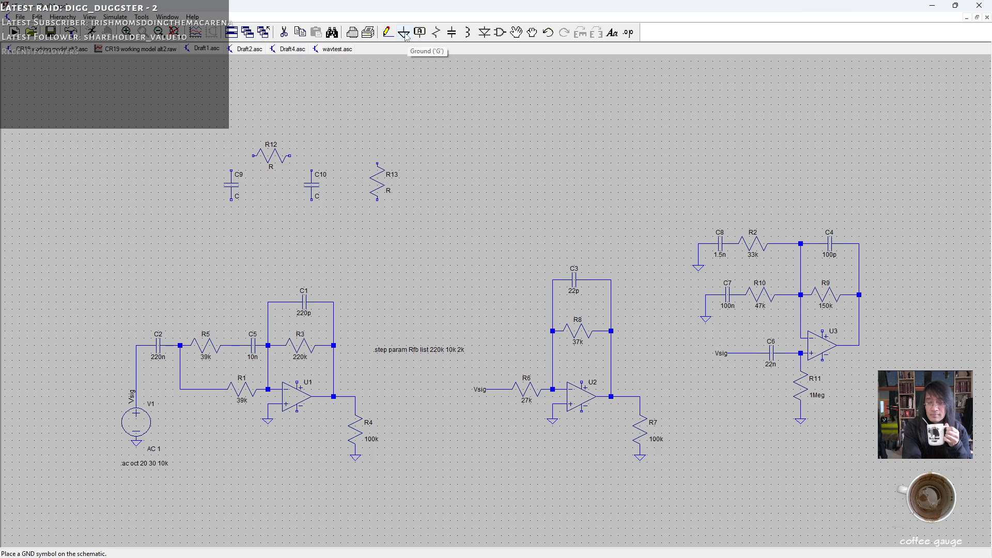
left_click(377, 214)
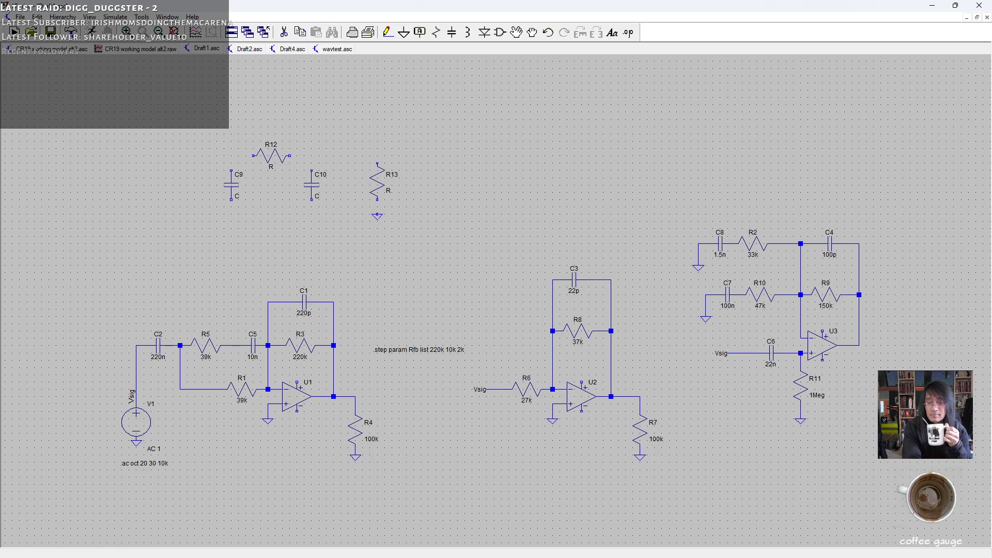
left_click(311, 214)
left_click(231, 214)
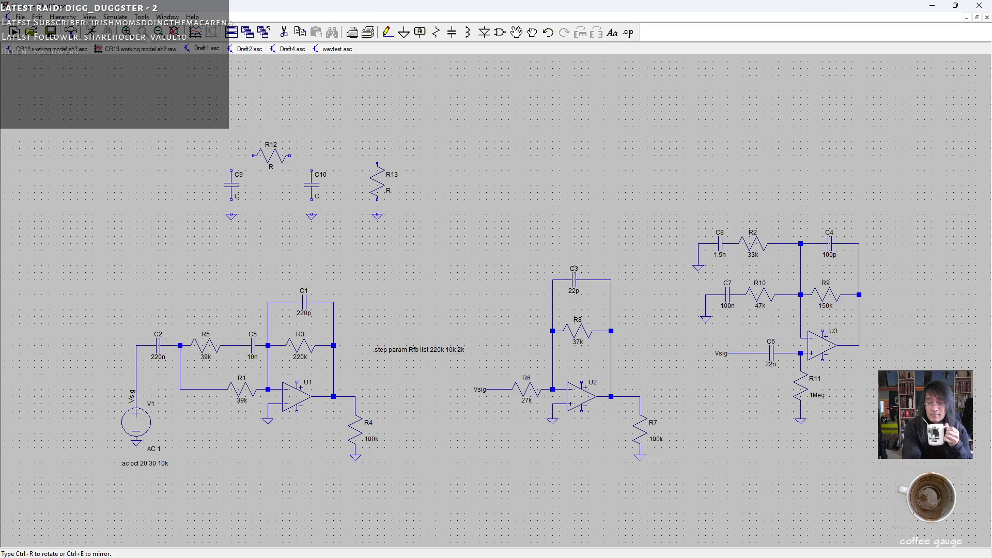
key("Escape")
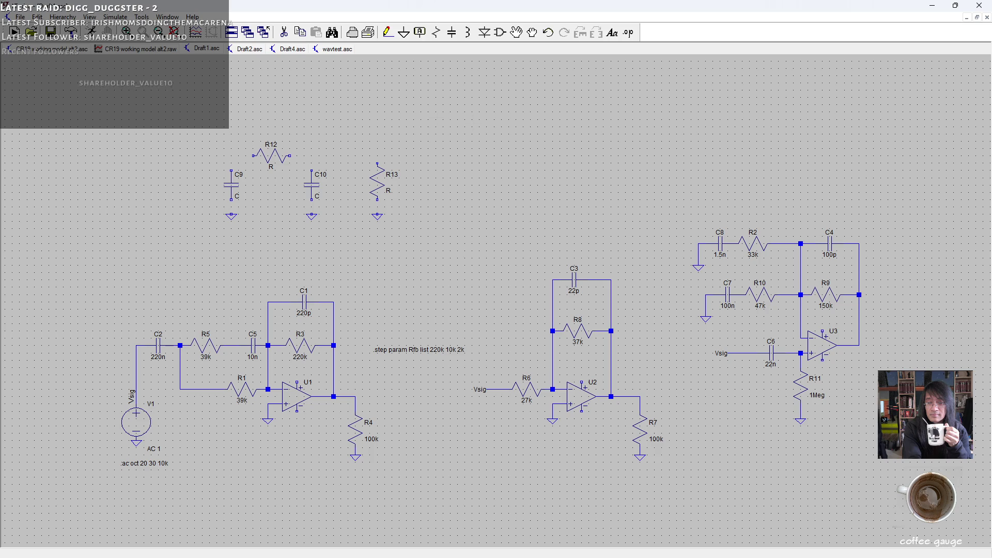
key("alt+Tab")
Clear the Calculator and compute 18 ÷ 6 = 3.
mouse_move(146, 210)
left_mouse_down()
mouse_move(434, 124)
mouse_move(168, 127)
mouse_move(222, 194)
mouse_move(215, 127)
mouse_move(205, 127)
left_mouse_up()
key("Escape")
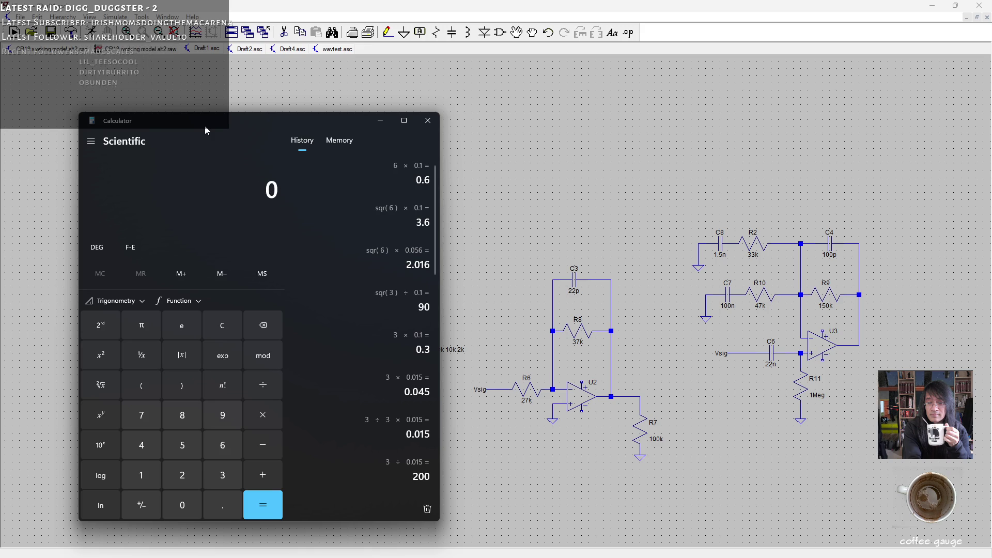
type("1")
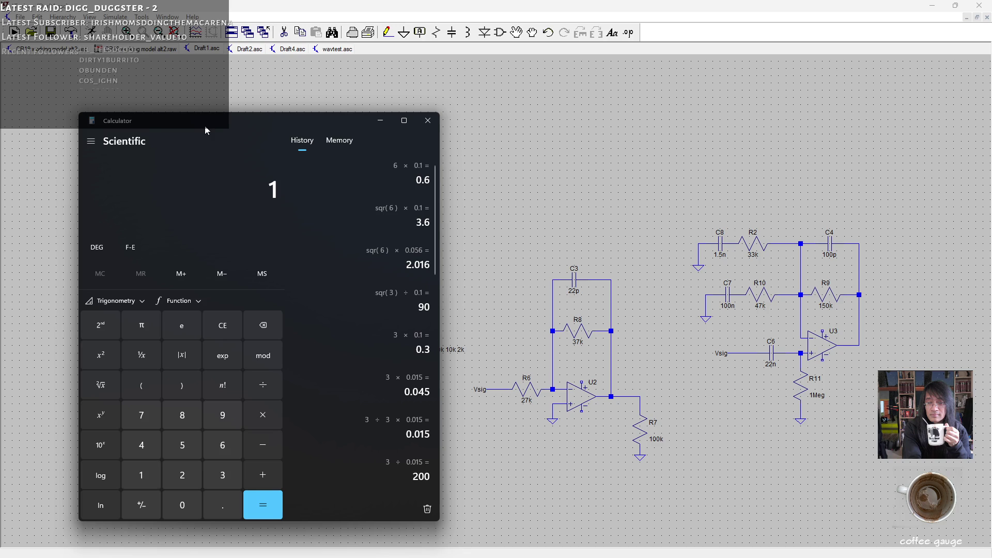
type("8 ÷ 6")
key("Return")
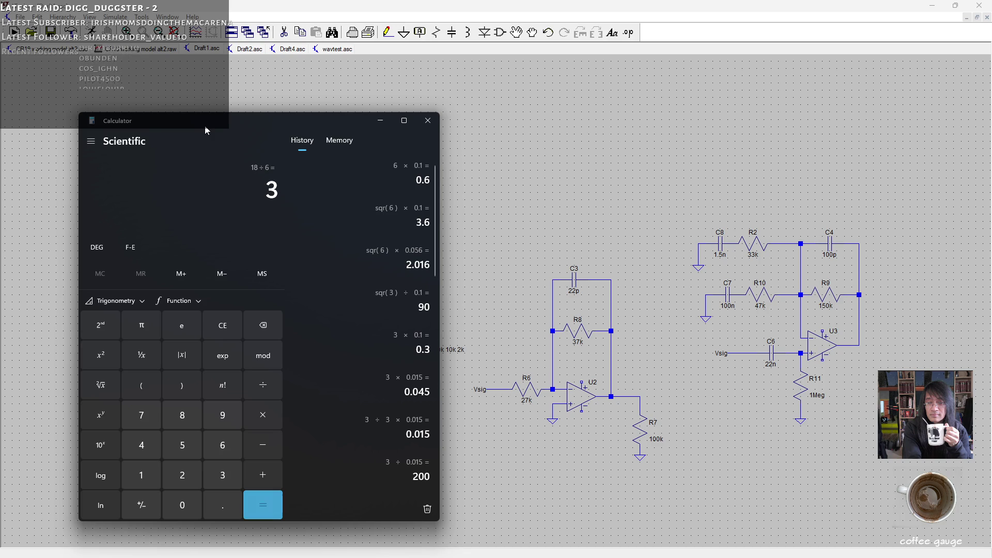
left_click(426, 121)
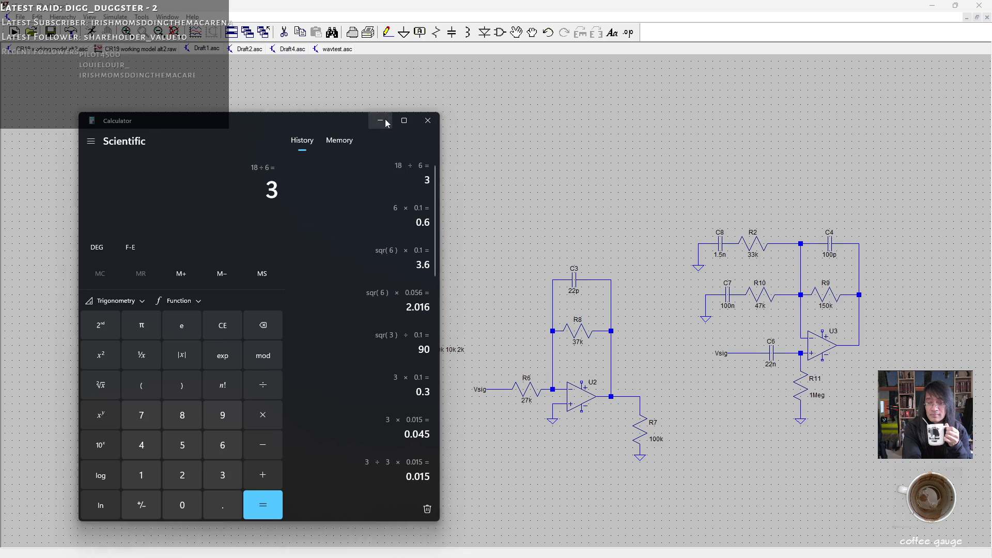
Set resistor R13's resistance to 3k.
right_click(380, 187)
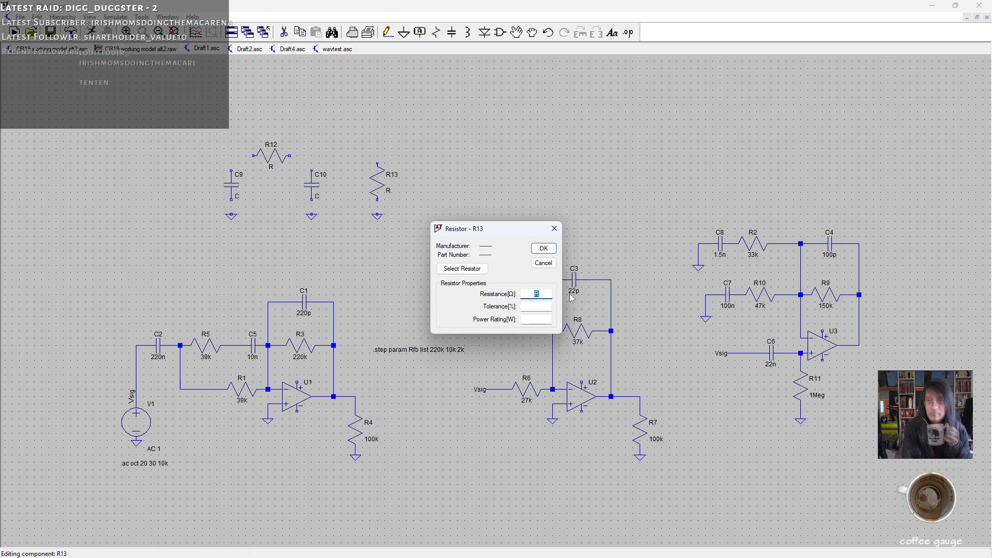
type("3k")
key("Return")
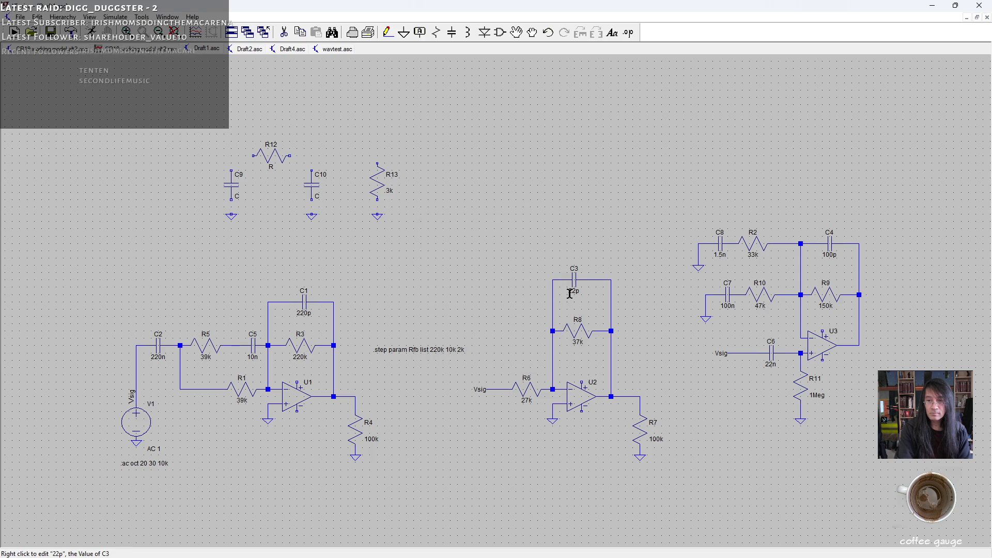
Wire the lower ends of R13, C10 and C9 to their grounds.
left_click(388, 32)
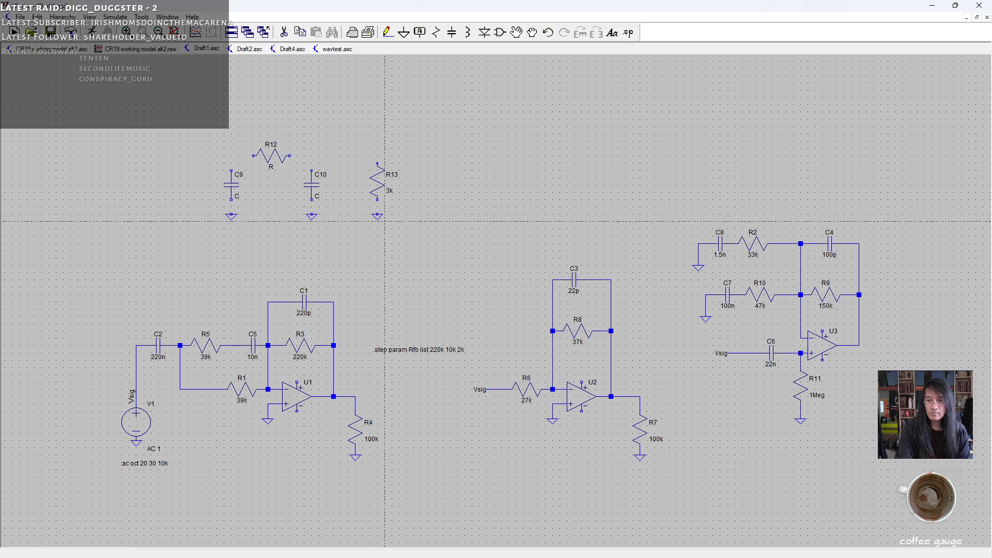
left_click(377, 199)
left_click(378, 213)
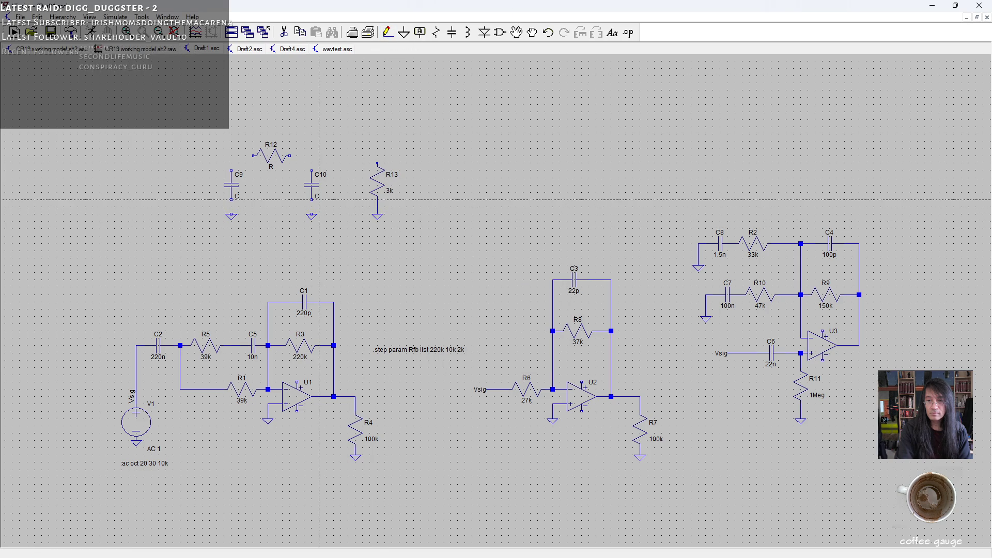
left_click(311, 198)
left_click(231, 199)
left_click(231, 214)
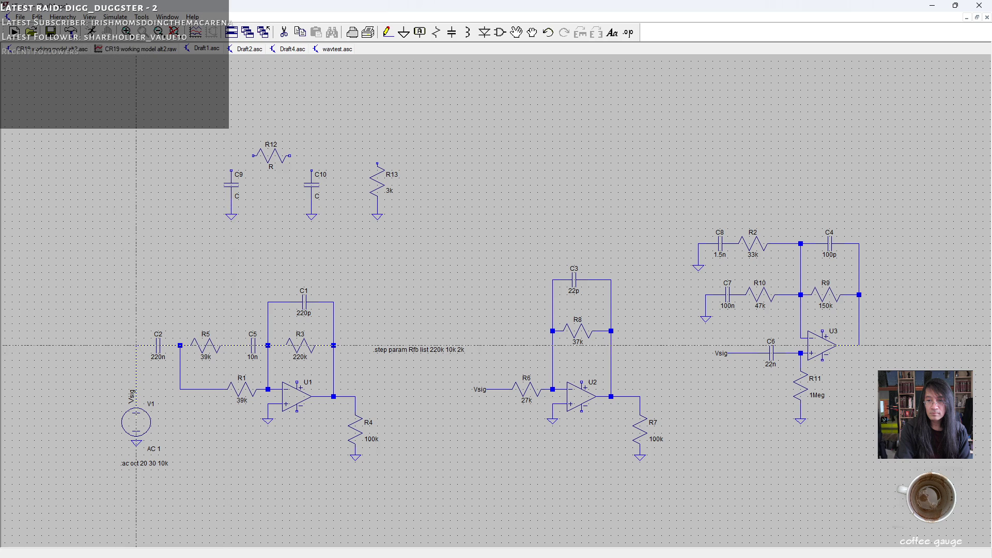
Wire the V1 source node to R12 and C9, and R12's right end to R13 and C10.
left_click(135, 345)
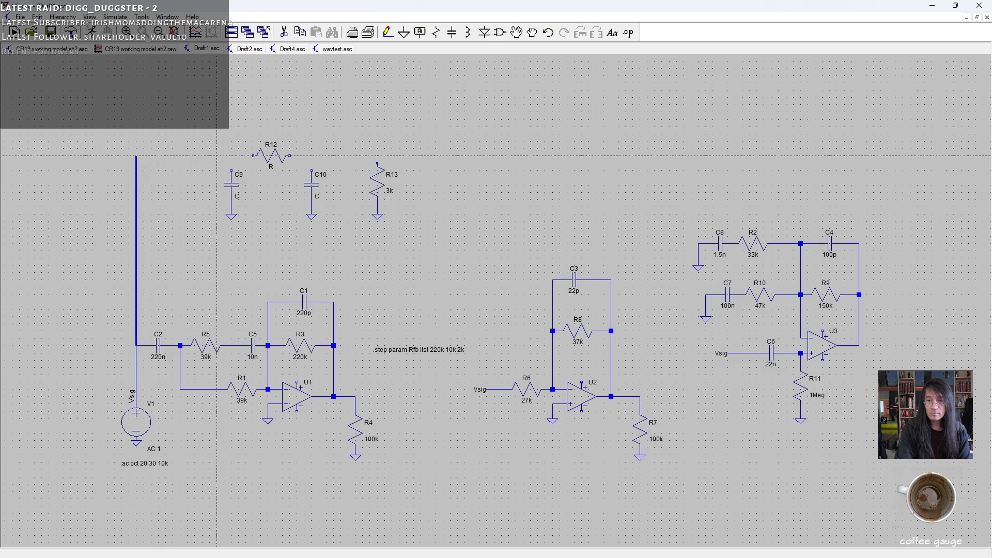
left_click(253, 155)
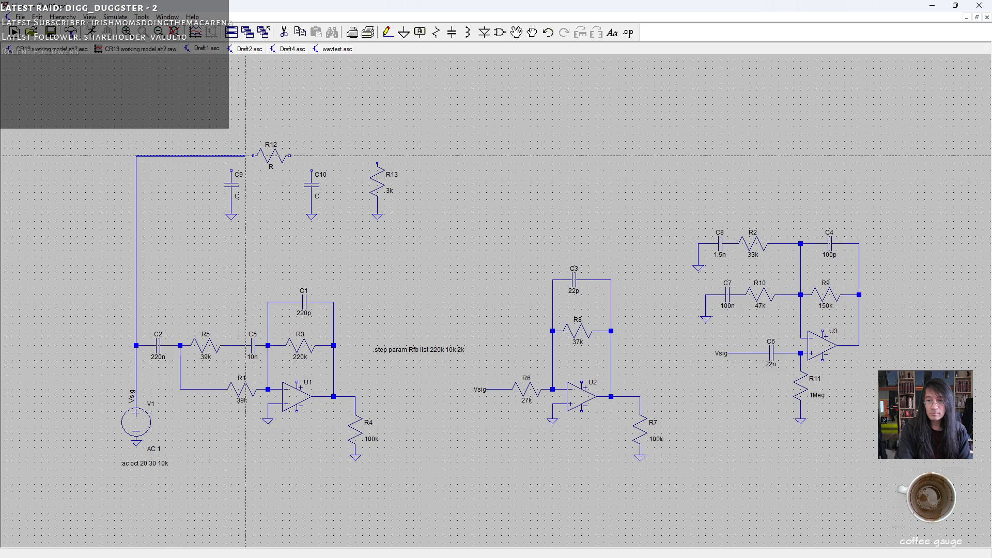
left_click(253, 155)
left_click(231, 171)
left_click(231, 155)
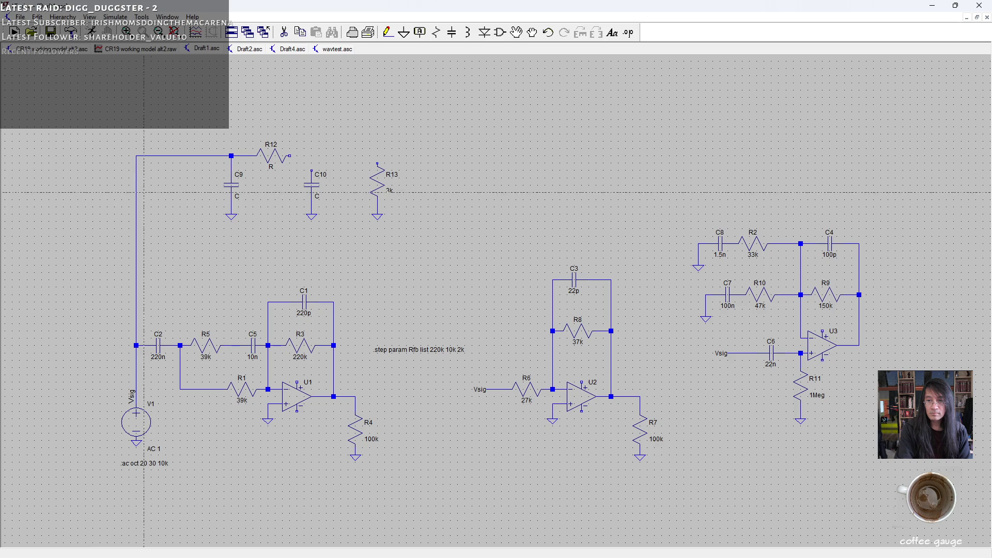
left_click(289, 155)
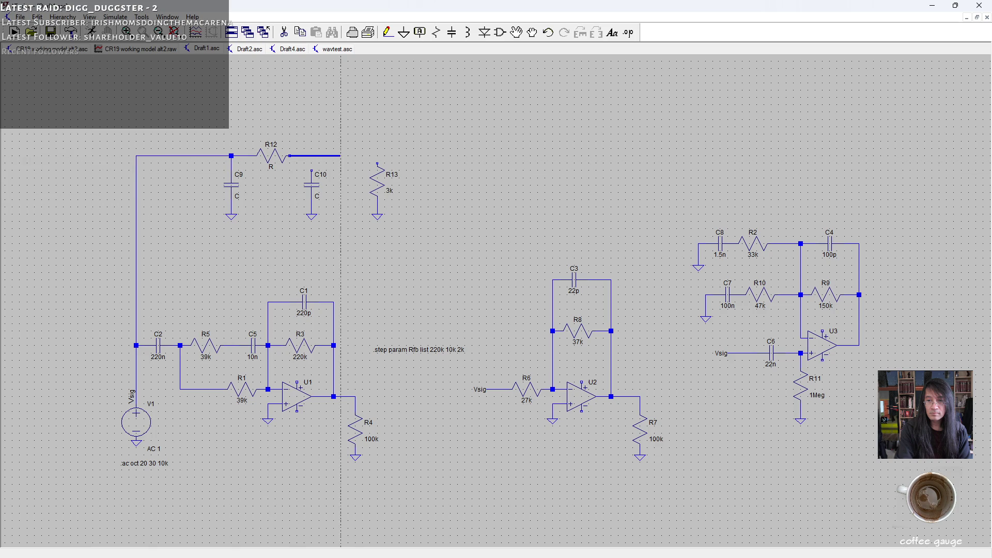
left_click(377, 155)
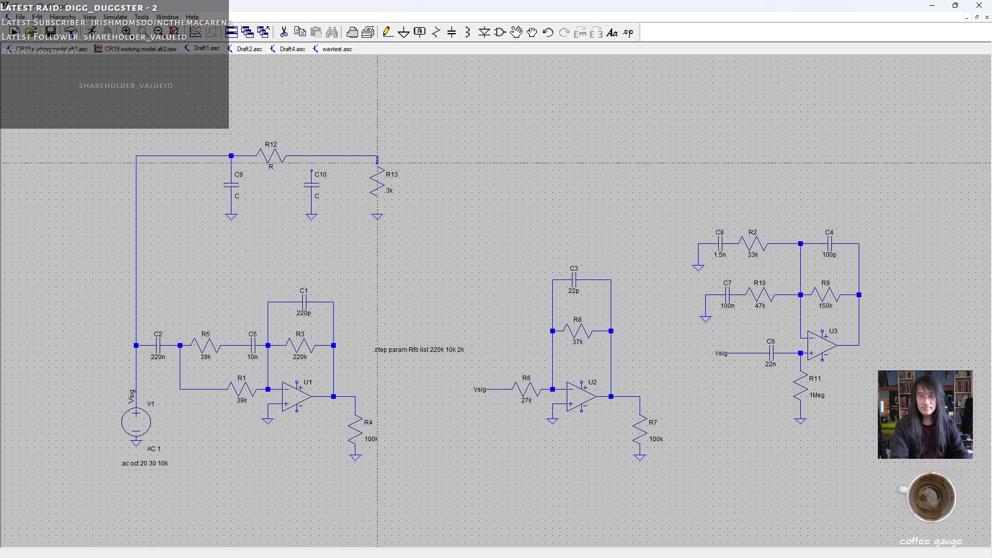
left_click(311, 155)
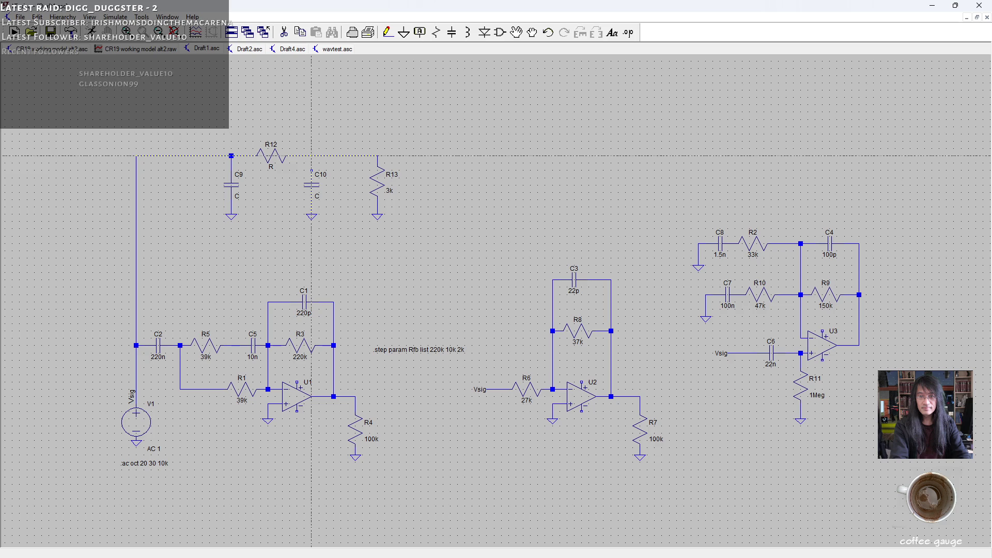
left_click(311, 171)
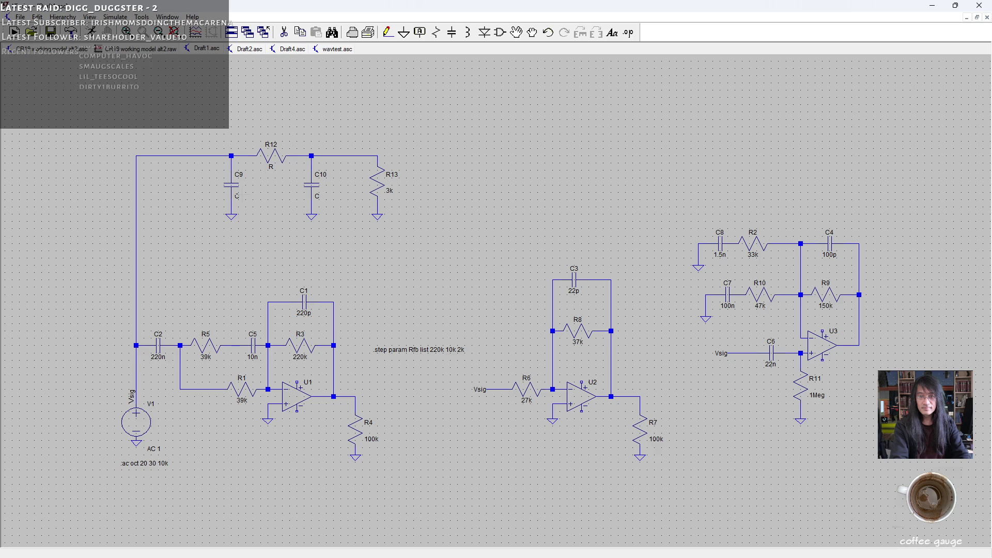
Set capacitors C9 and C10 to 22µ each.
right_click(233, 191)
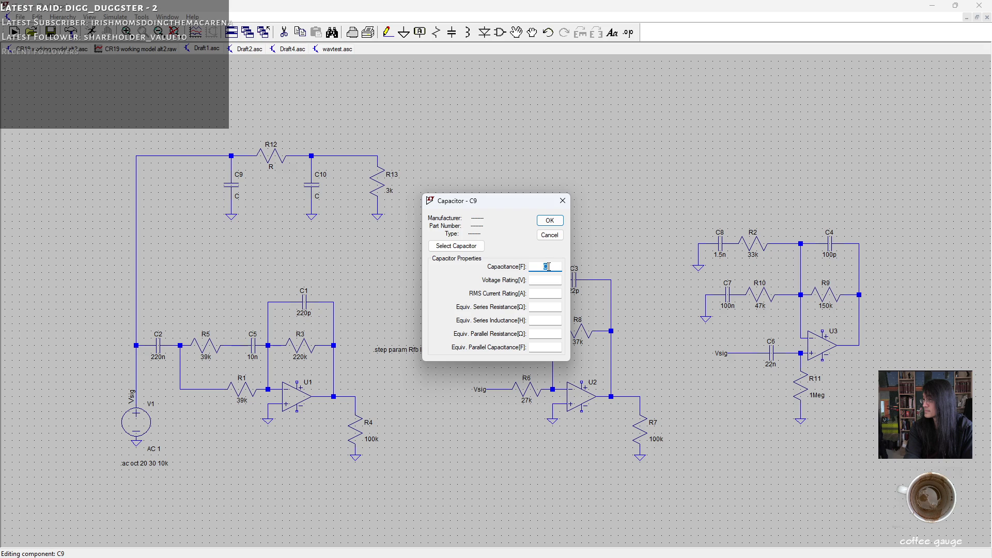
type("22u")
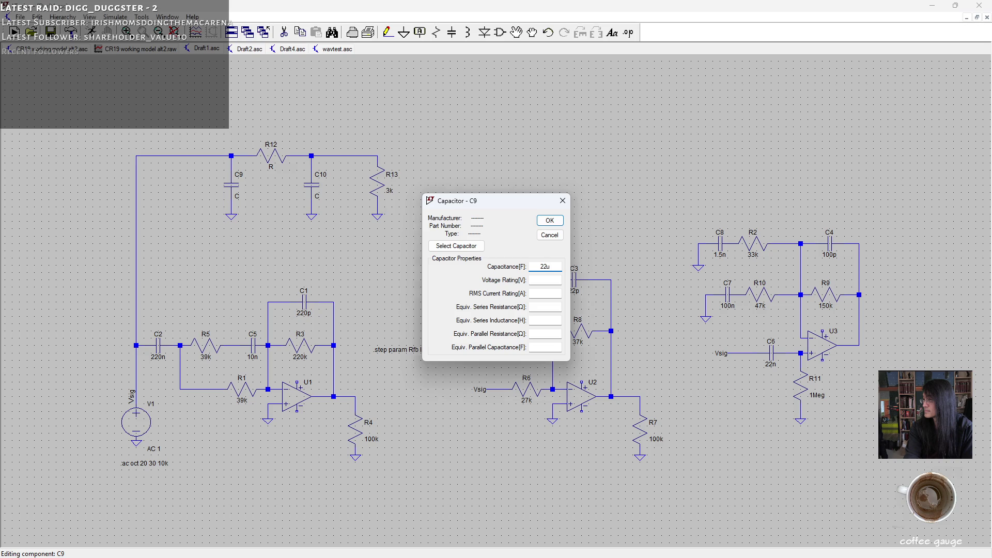
key("Return")
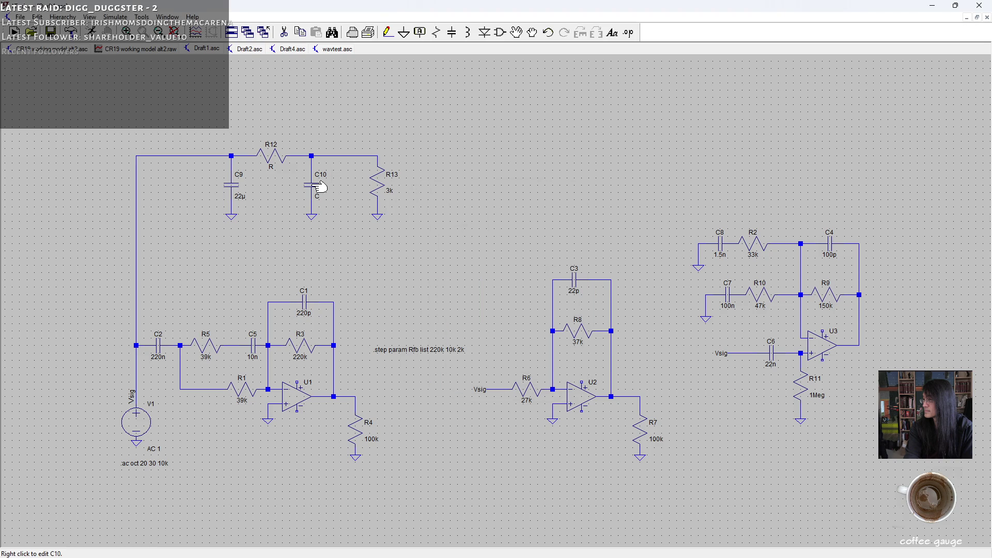
right_click(315, 187)
type("u")
key("Return")
Set resistor R12's resistance to 100.
right_click(271, 159)
type("100")
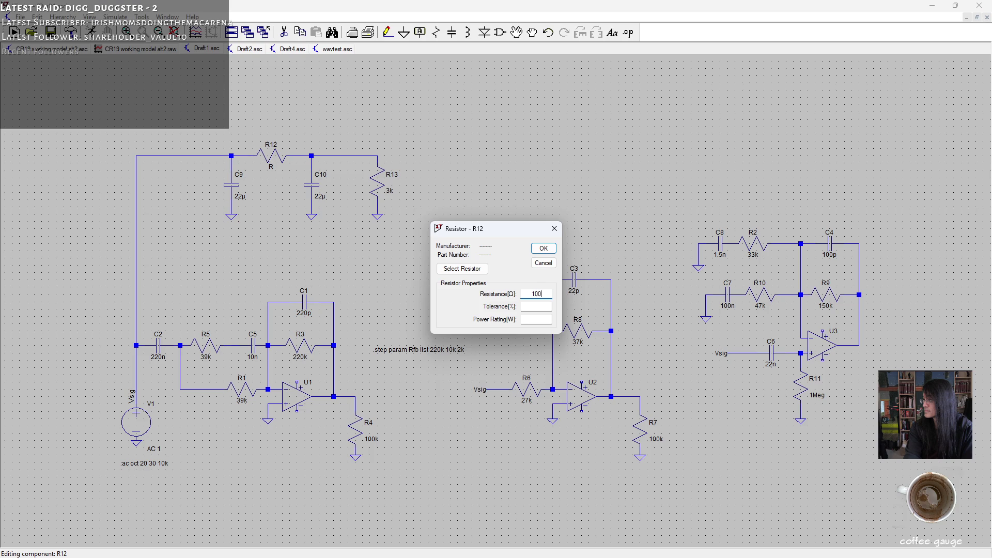
key("Return")
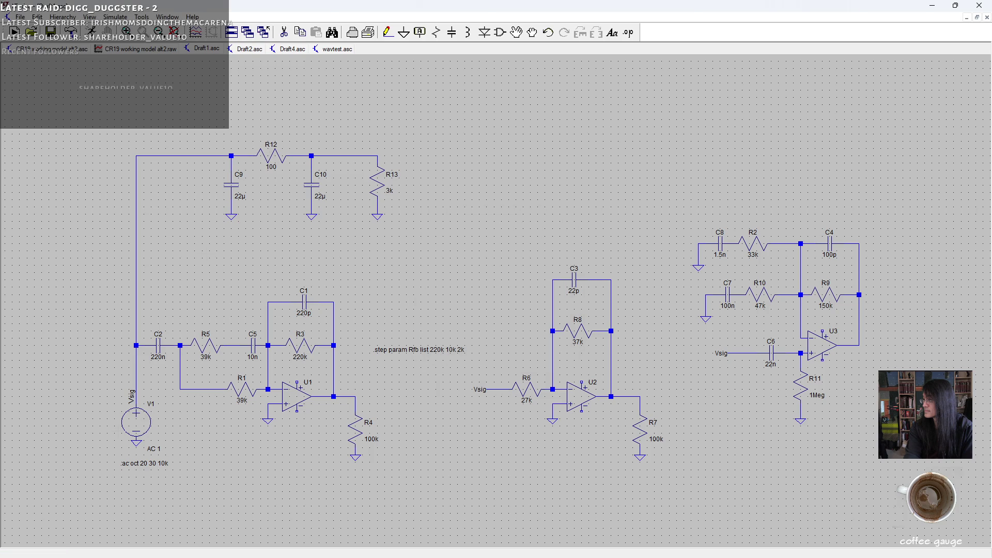
right_click(150, 427)
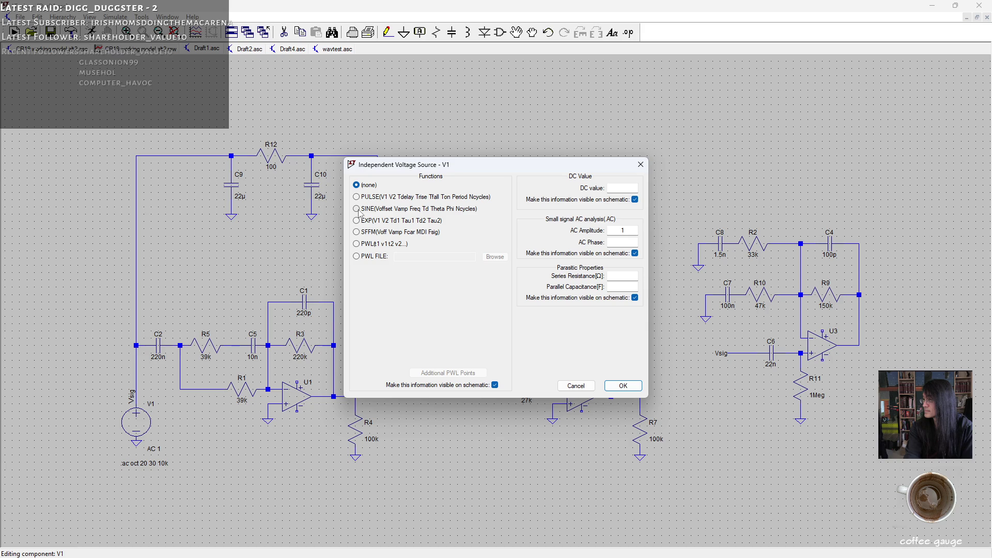
Make V1 a SINE source with amplitude 1 V and frequency 1500 Hz.
left_click(357, 208)
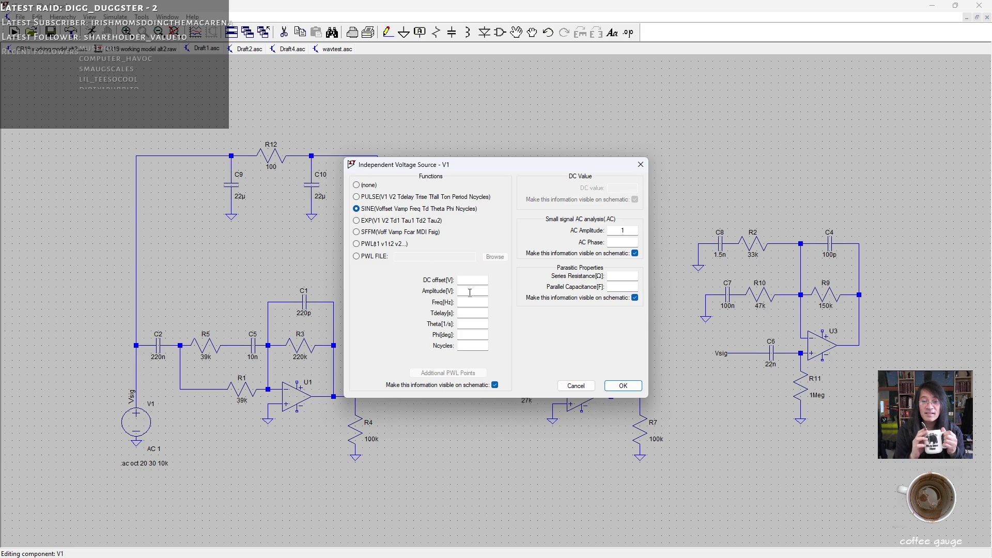
left_click(469, 291)
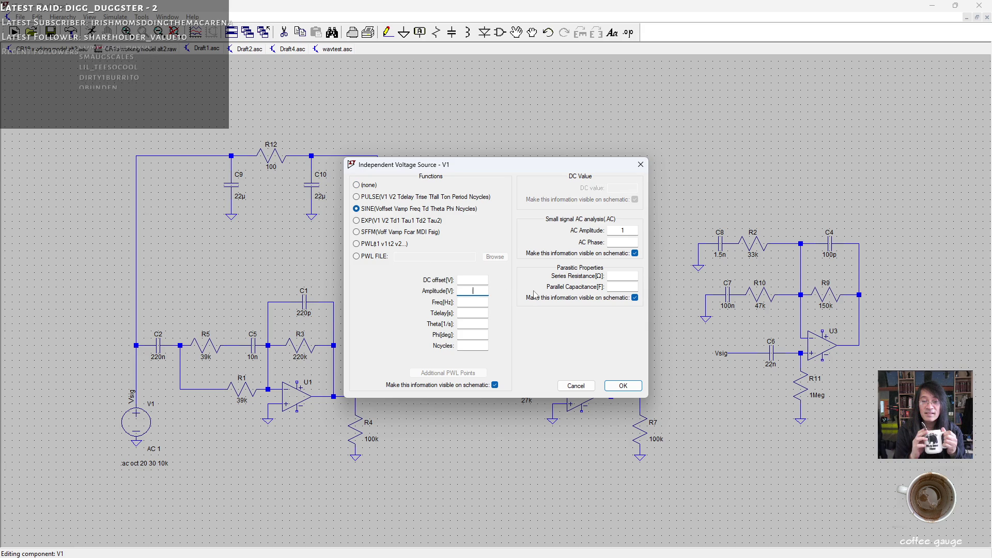
type("1")
left_click(483, 302)
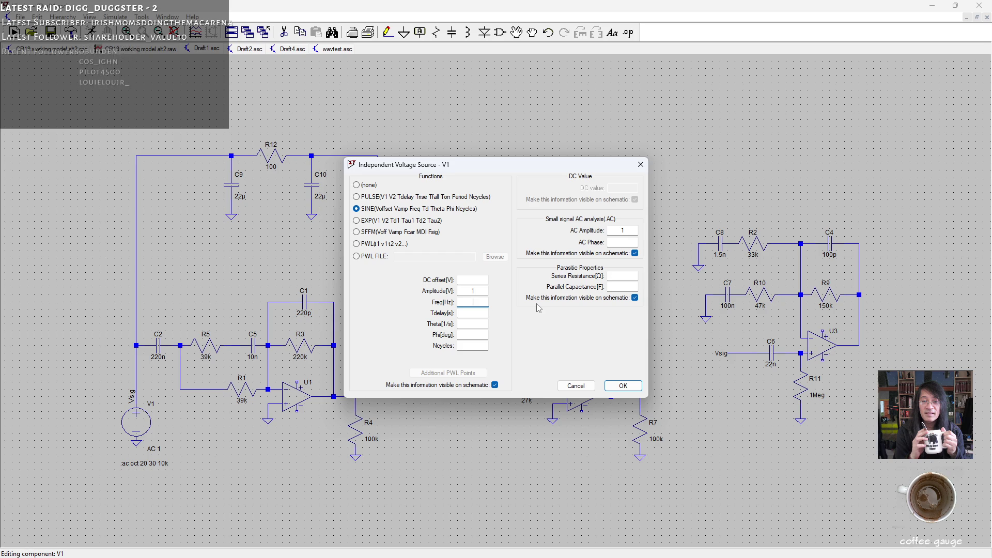
type("1500")
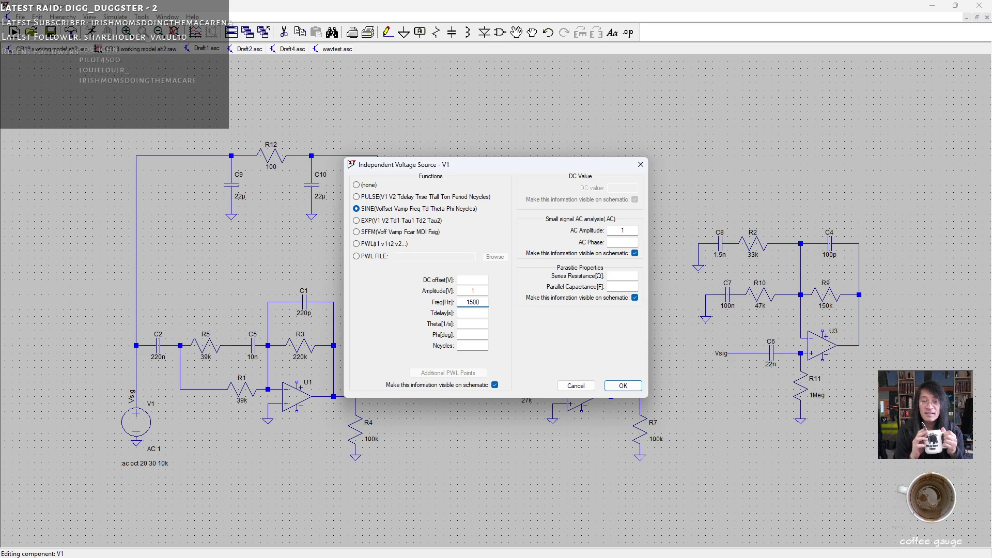
left_click(620, 386)
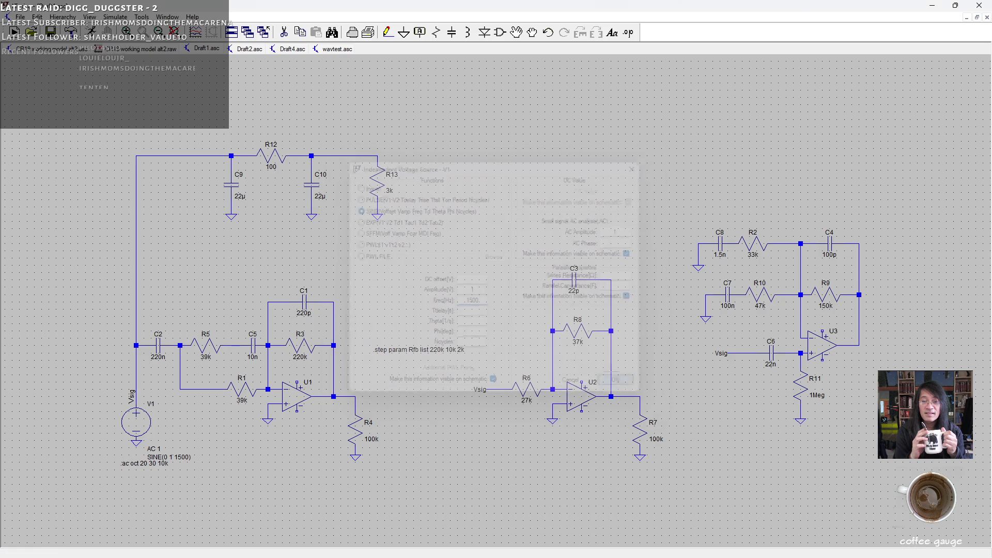
Run the simulation and close the old CR19 working model alt2 waveform window.
scroll(268, 146, "up", 2)
scroll(268, 145, "up", 3)
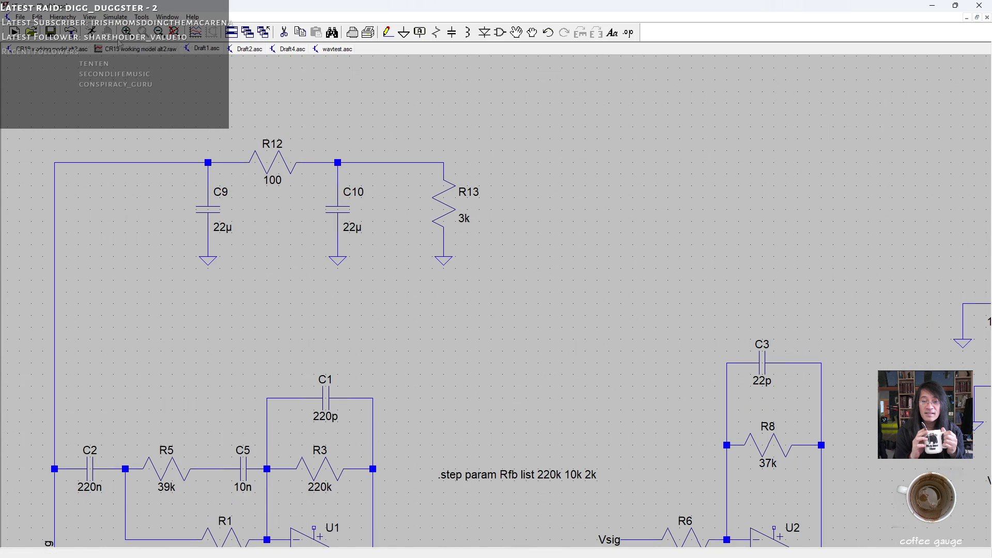
left_click(14, 32)
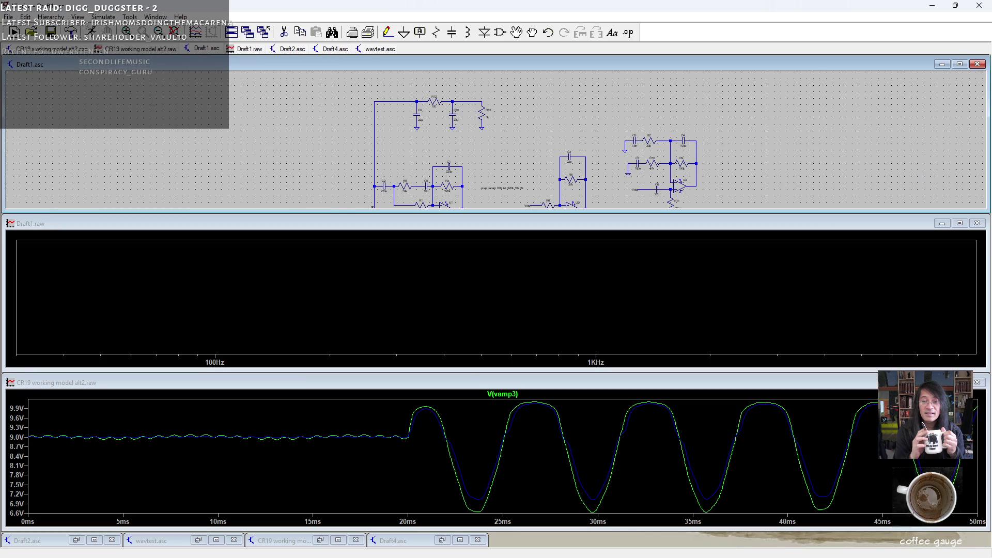
left_click(977, 382)
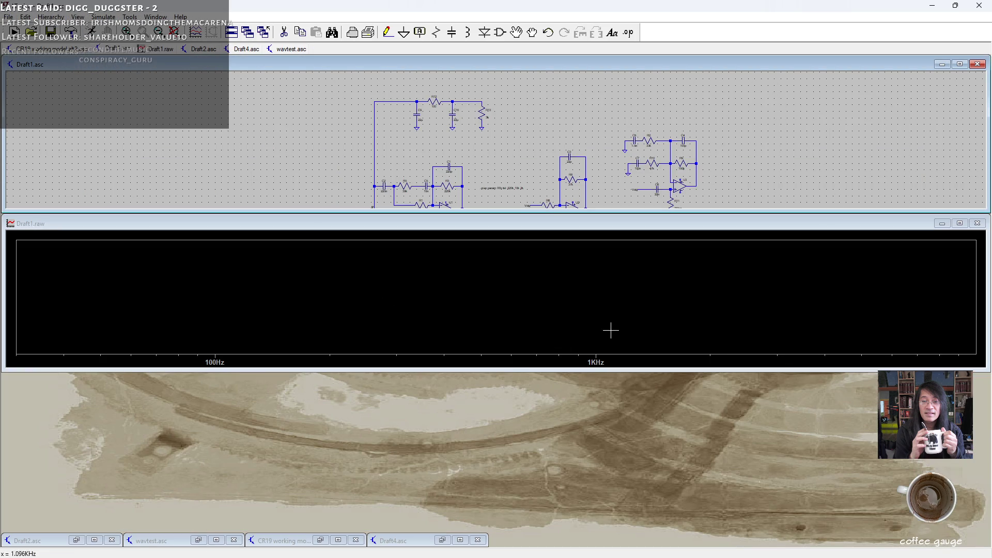
Enlarge the Draft1.raw plot pane and probe the Vsig wire to plot V(vsig).
left_click_drag(499, 367, 487, 515)
scroll(414, 144, "up", 2)
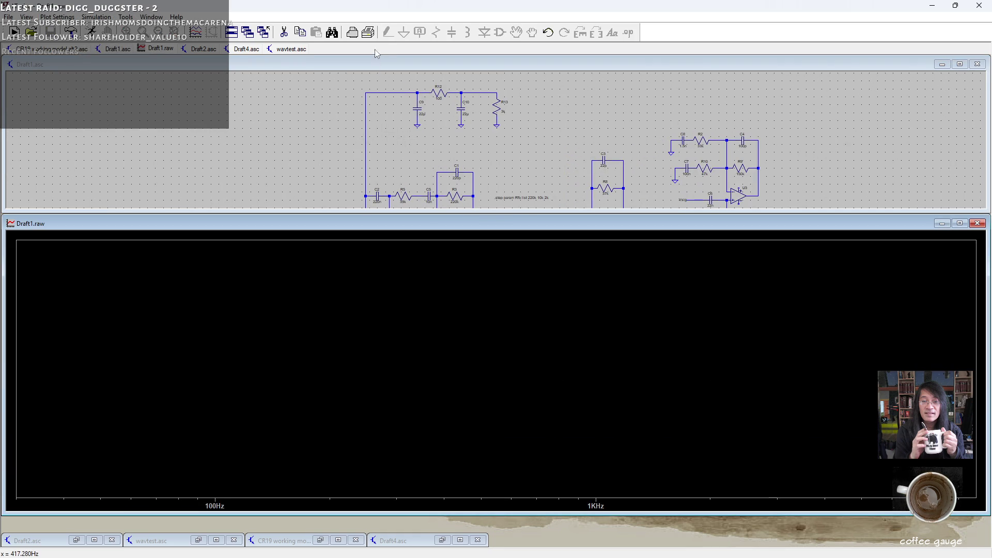
left_click(343, 71)
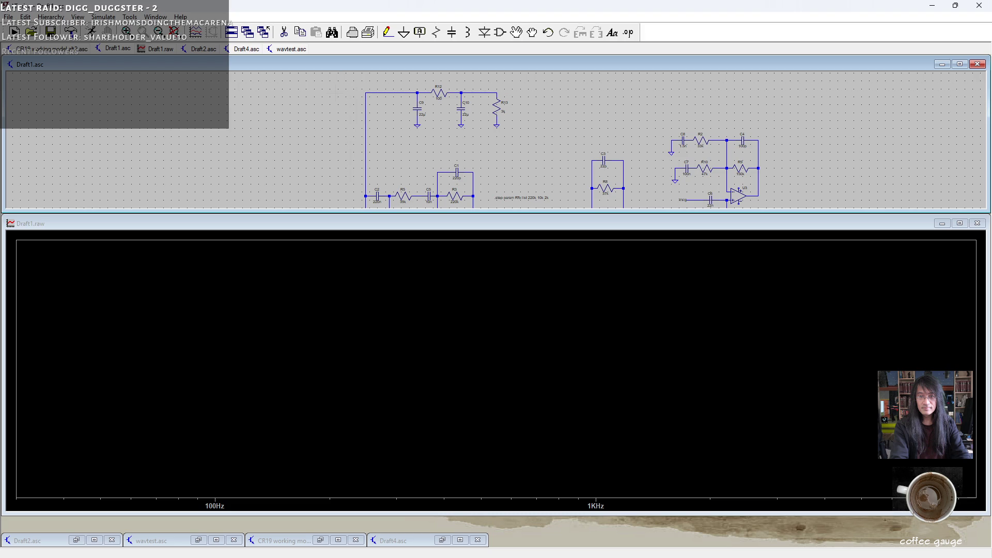
left_click(365, 146)
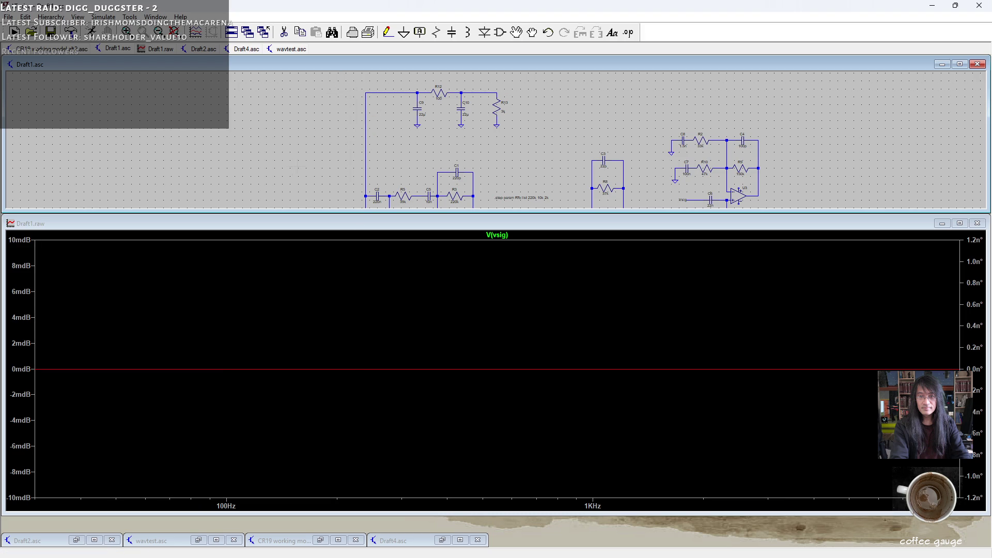
Recheck V1's settings unchanged, pan to the .ac directive, and re-run the simulation.
left_click_drag(368, 204, 365, 139)
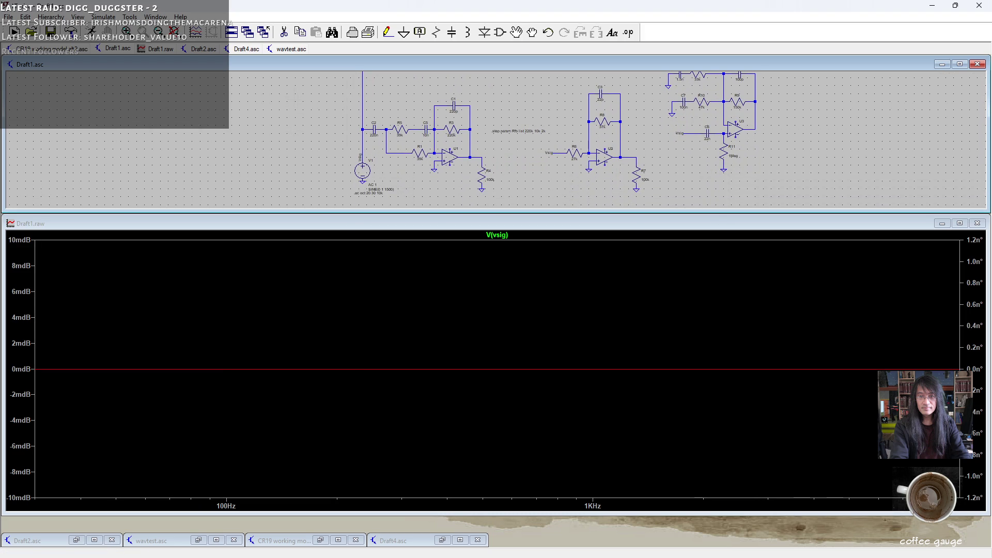
right_click(365, 165)
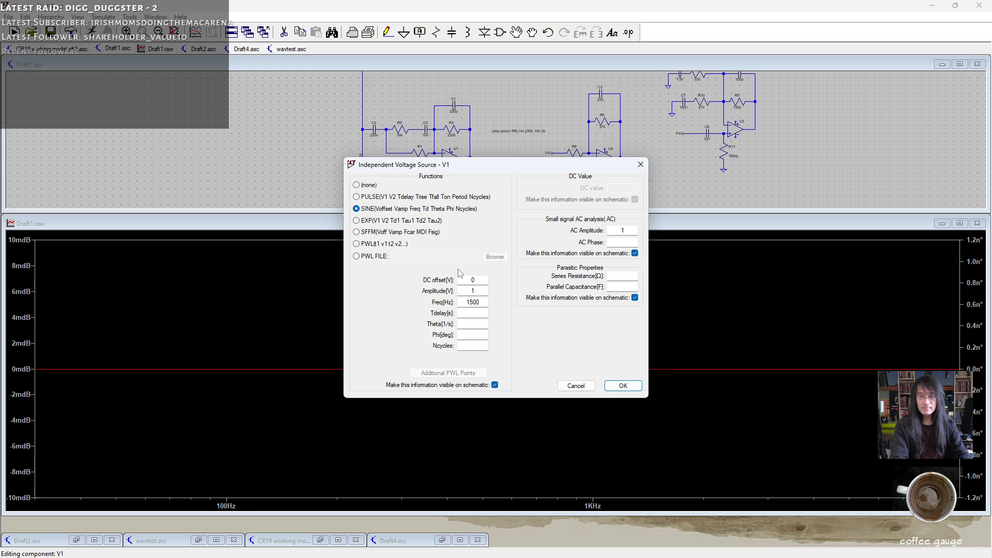
left_click(640, 164)
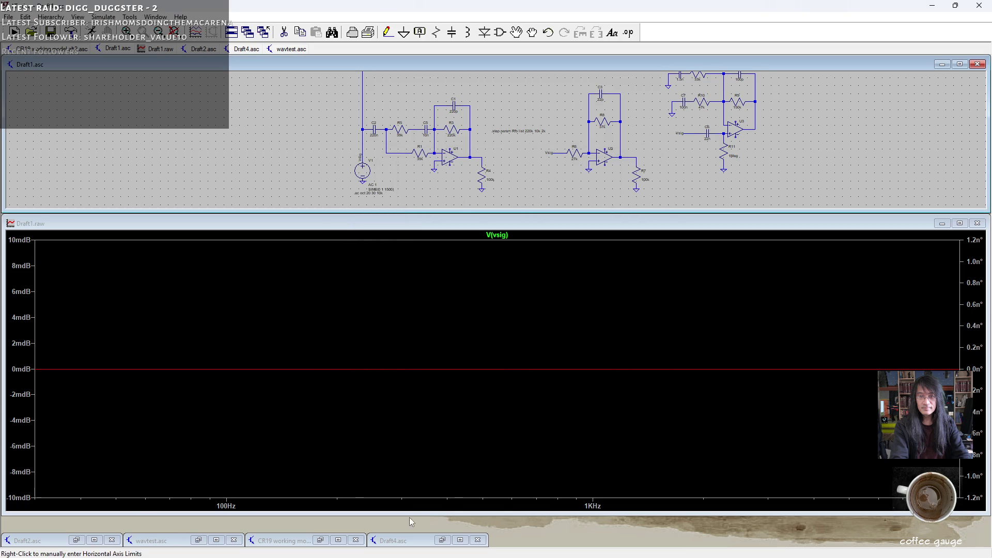
left_click_drag(392, 202, 337, 193)
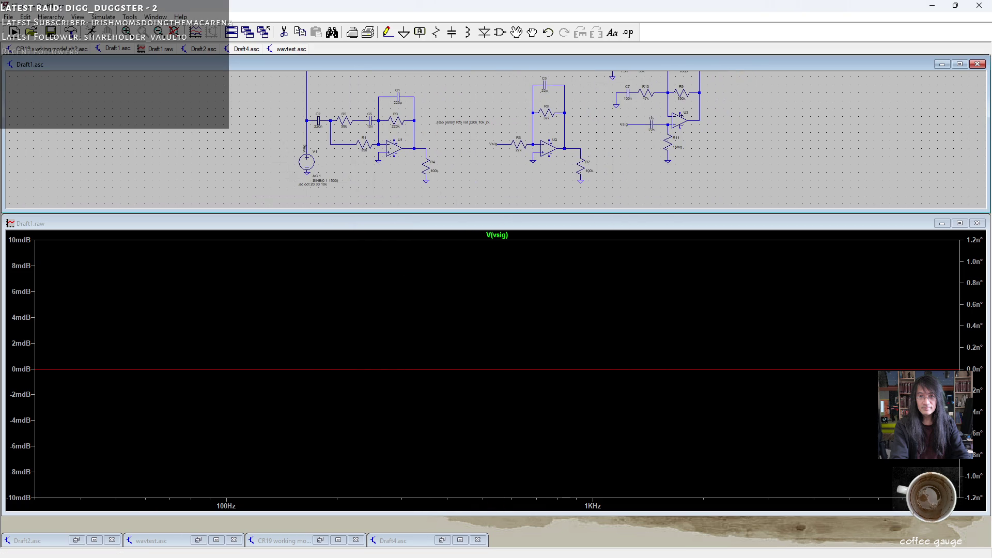
scroll(295, 179, "up", 5)
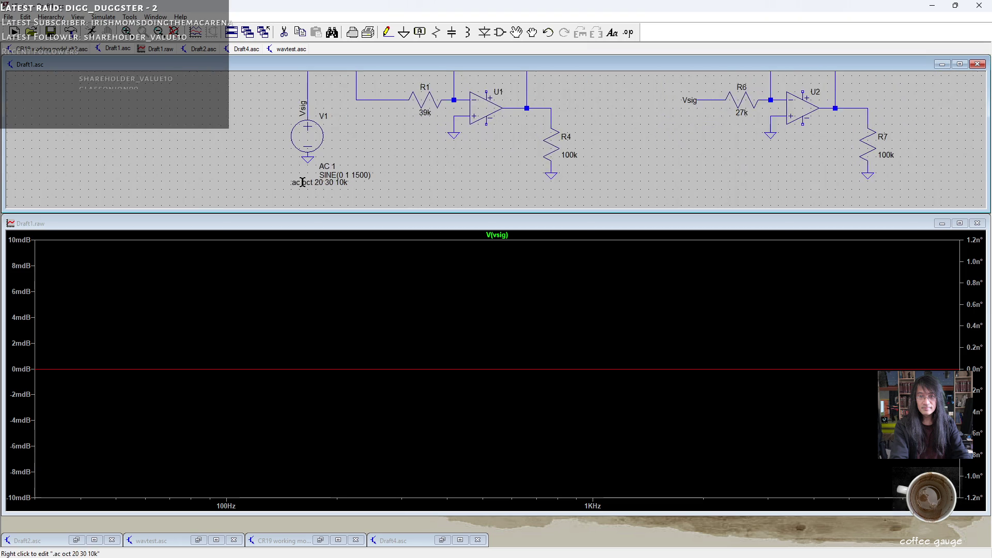
scroll(291, 182, "up", 1)
left_click_drag(291, 182, 273, 145)
scroll(266, 143, "up", 1)
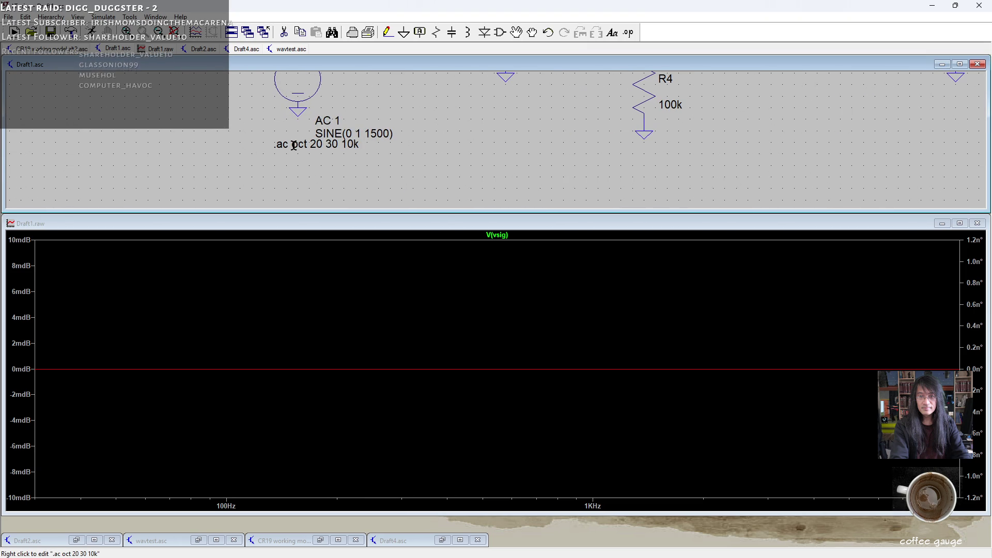
left_click(13, 32)
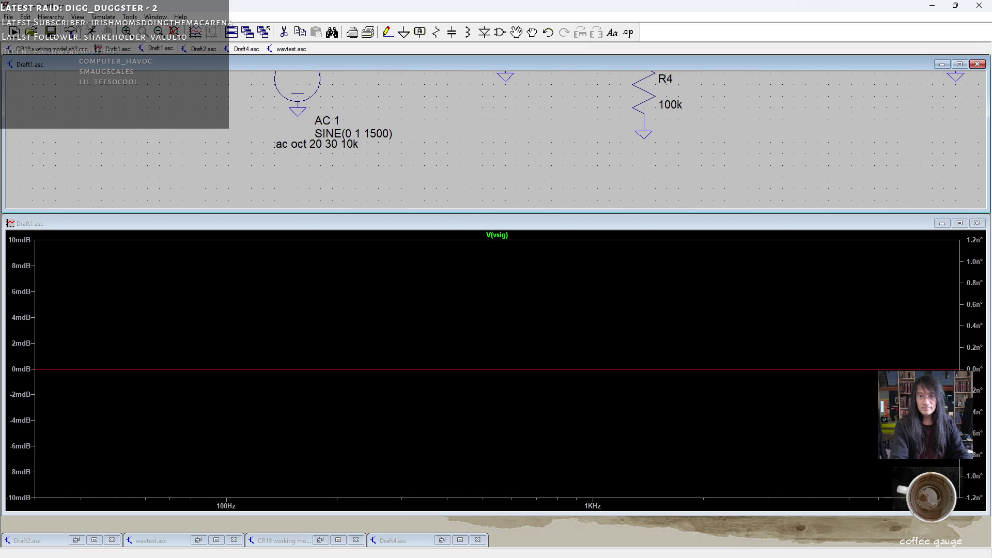
right_click(90, 126)
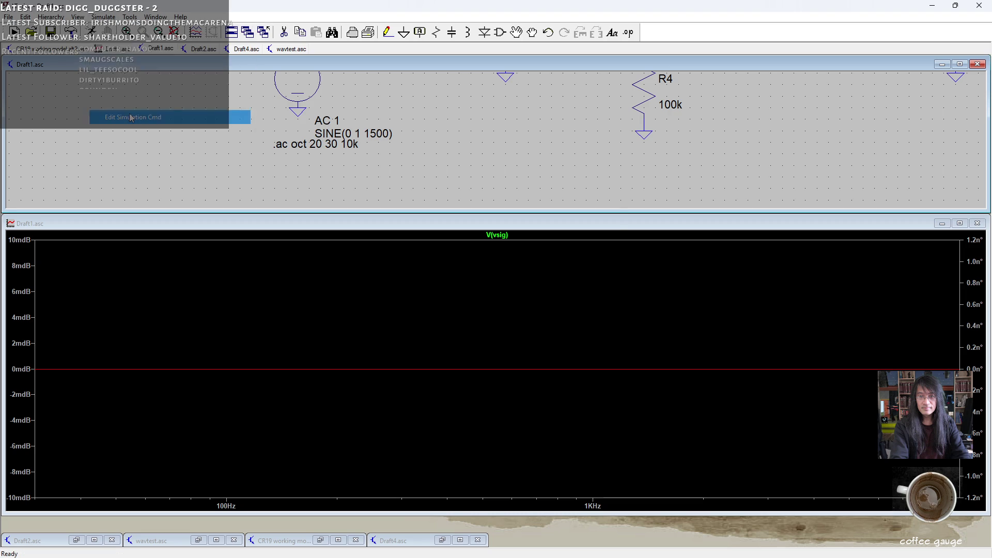
Create and place a .tran 0 .05 .01 .001 directive: stop .05 s, save from .01 s, max step .001 s.
left_click(131, 118)
left_click(381, 212)
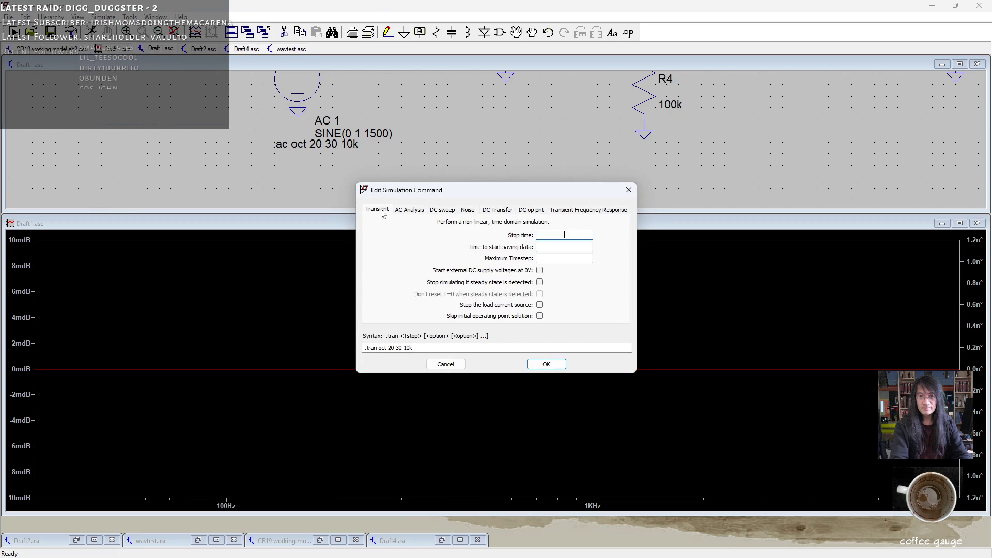
type(".05")
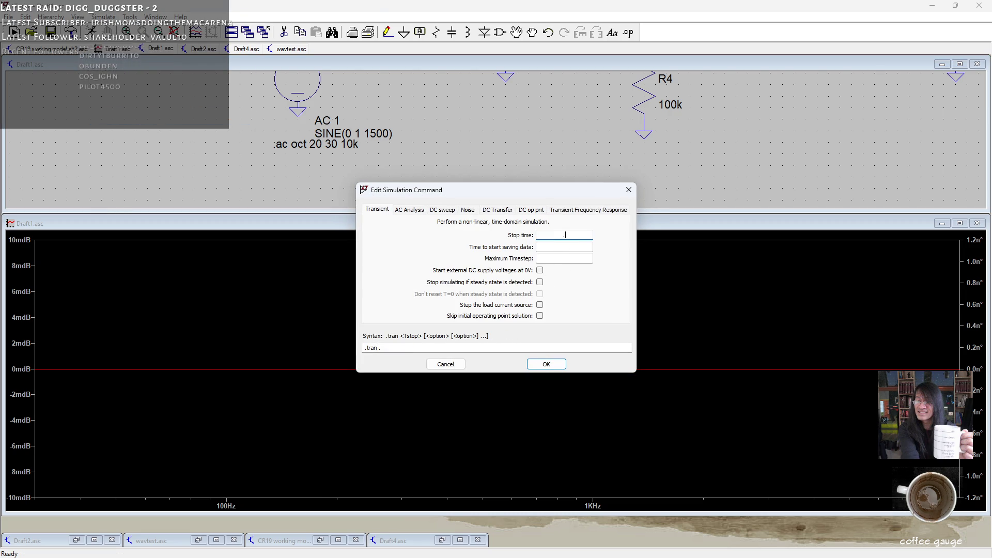
left_click(566, 247)
type(".0")
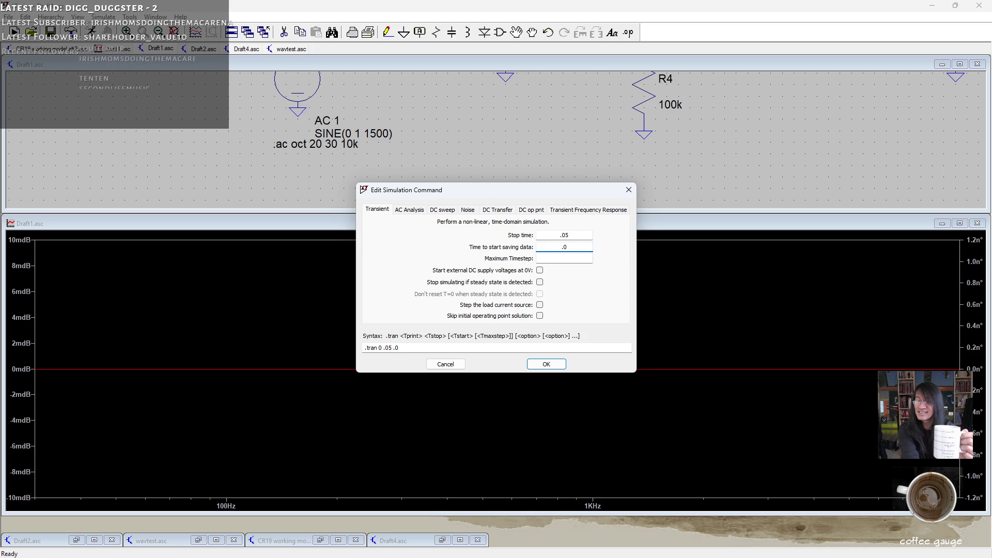
type("1")
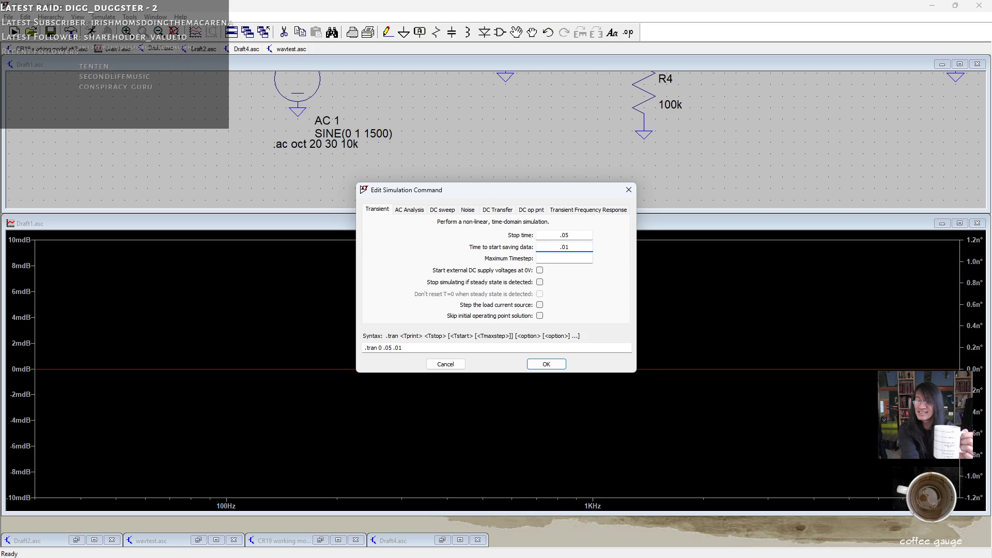
key("Tab")
type(".")
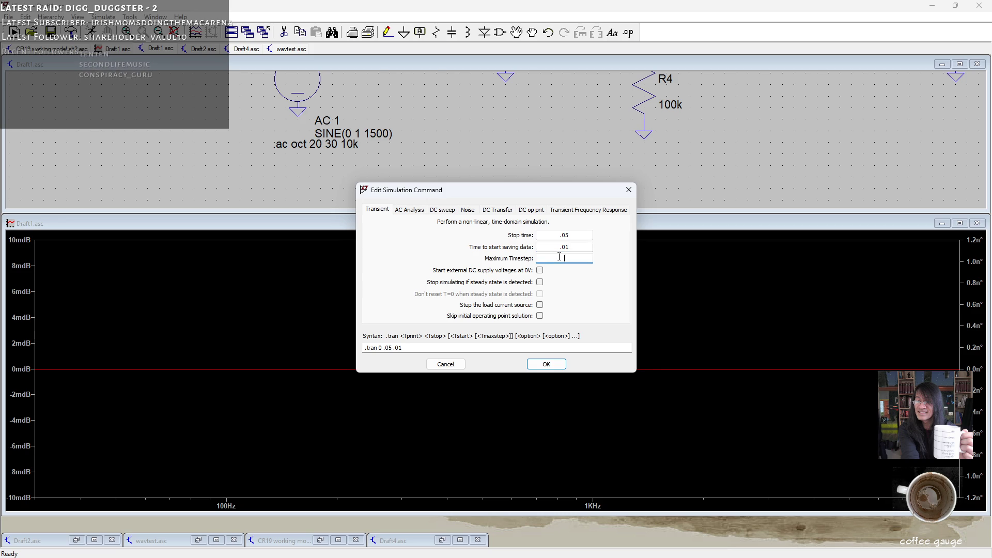
type("001")
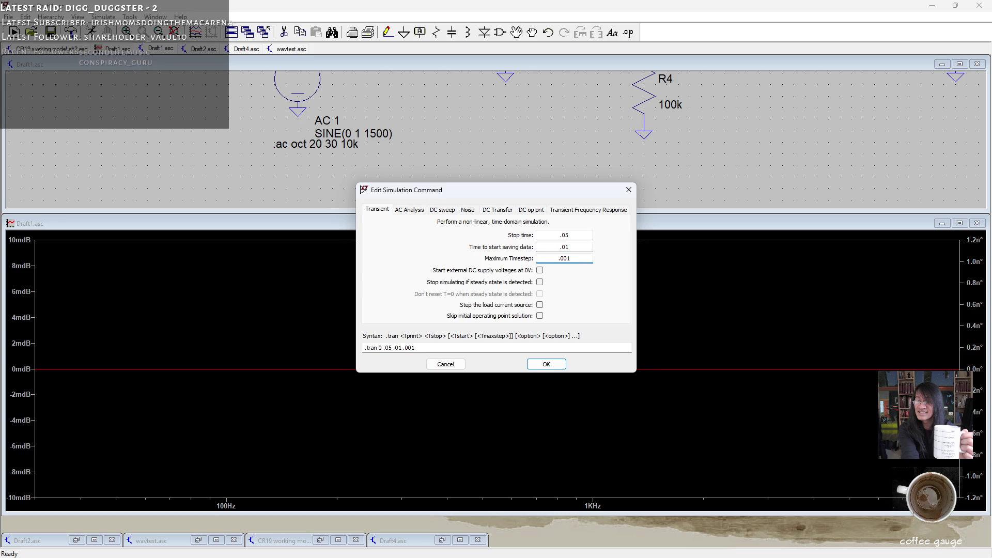
key("Return")
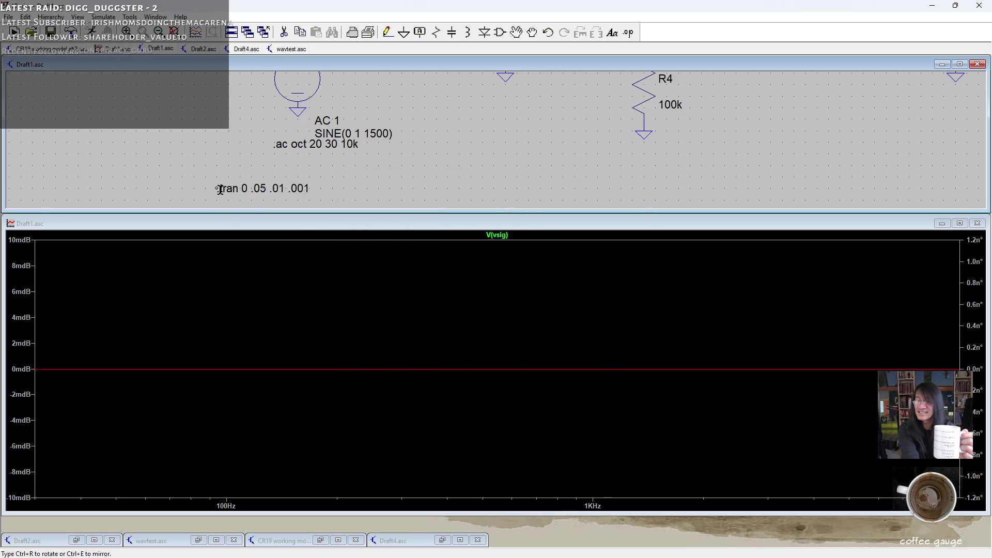
left_click(270, 165)
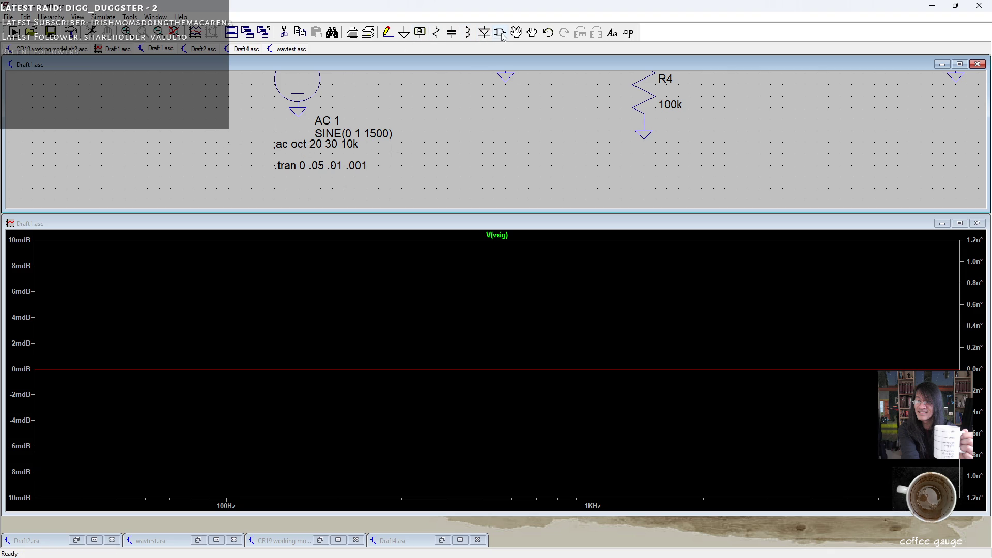
scroll(239, 147, "down", 1)
Recheck V1's settings, bring the R12 filter network into view, and run the transient simulation.
mouse_move(309, 92)
left_mouse_down()
mouse_move(280, 116)
mouse_move(272, 151)
left_mouse_up()
right_click(273, 151)
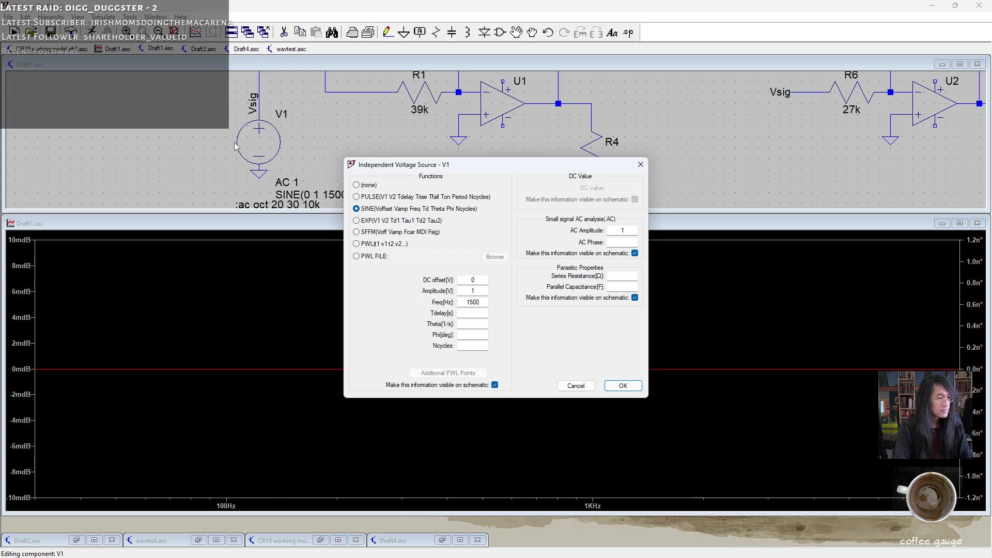
left_click(640, 162)
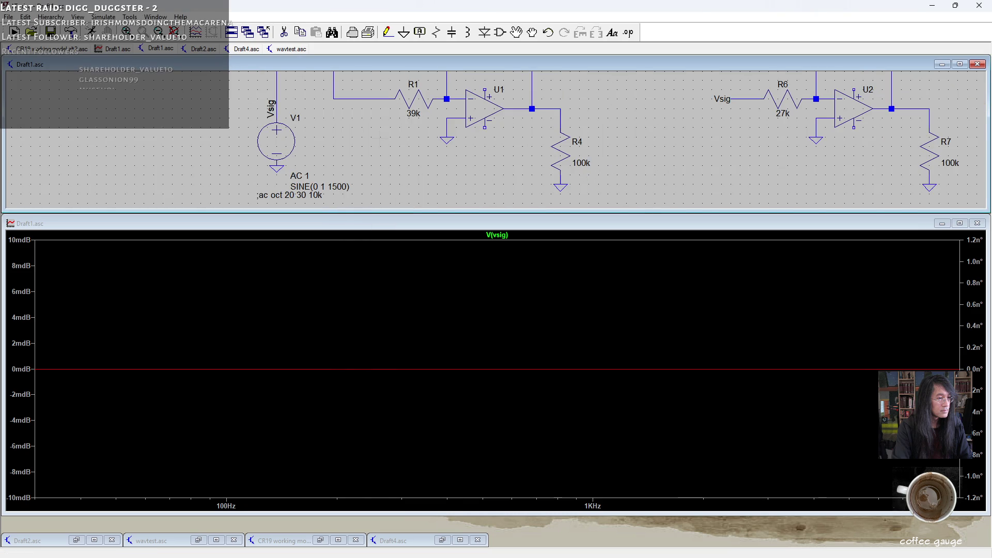
scroll(496, 140, "down", 5)
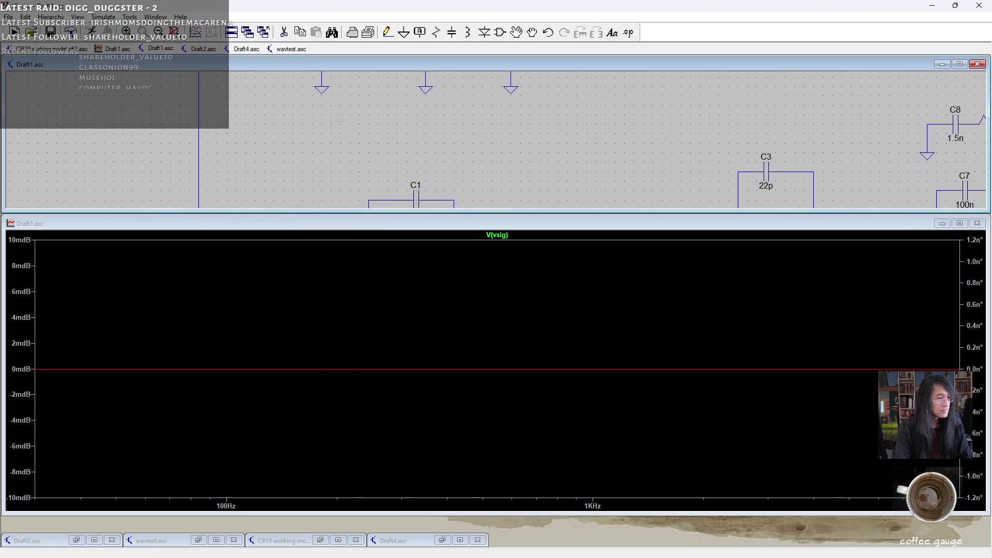
scroll(496, 139, "up", 4)
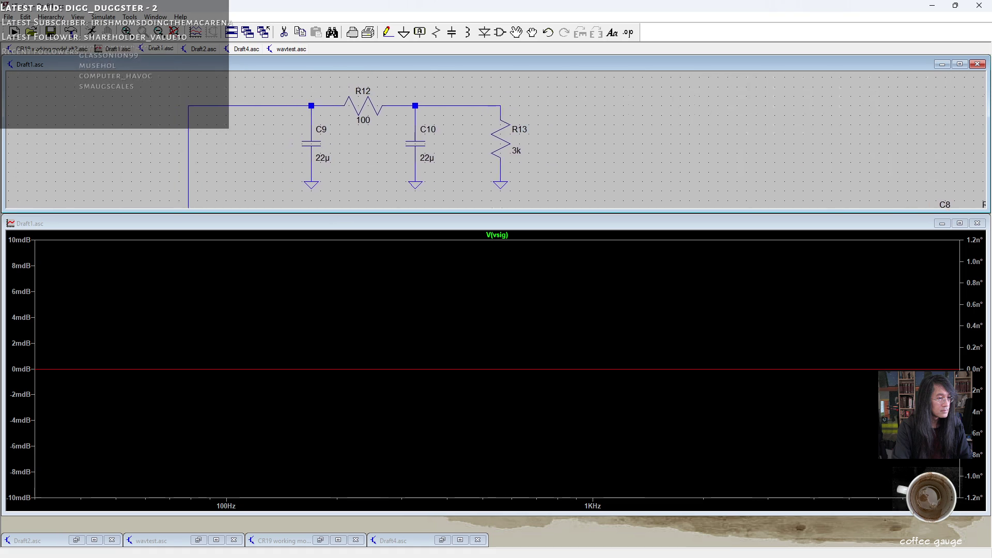
left_click_drag(161, 81, 202, 73)
left_click(15, 32)
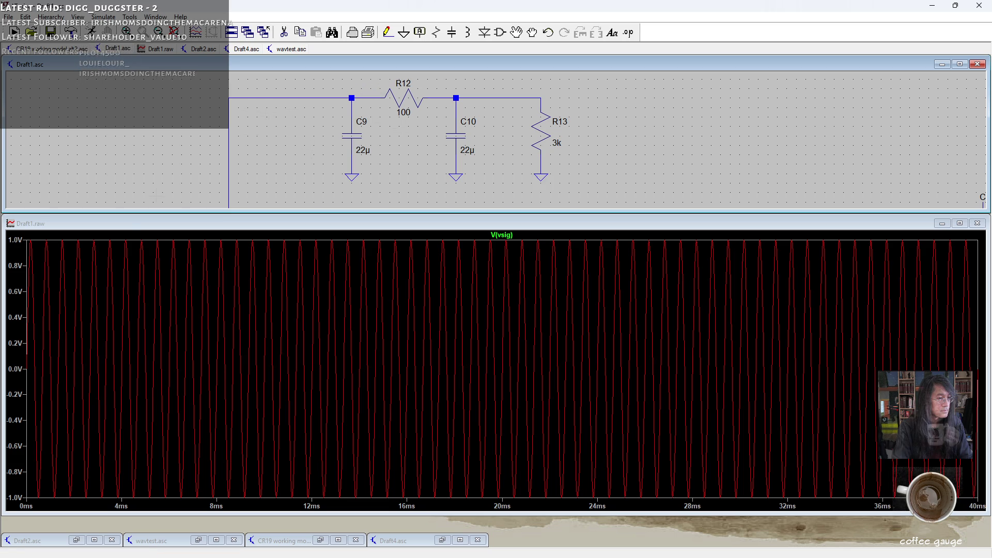
Plot the filter output voltage, change R12 to 150 Ω, and rerun the simulation.
left_click(489, 95)
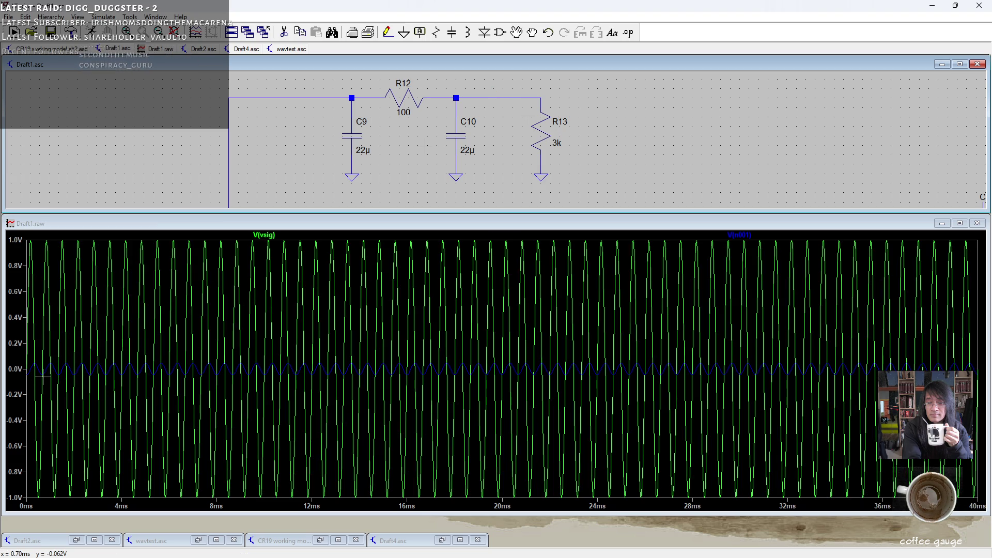
right_click(406, 97)
left_click(537, 293)
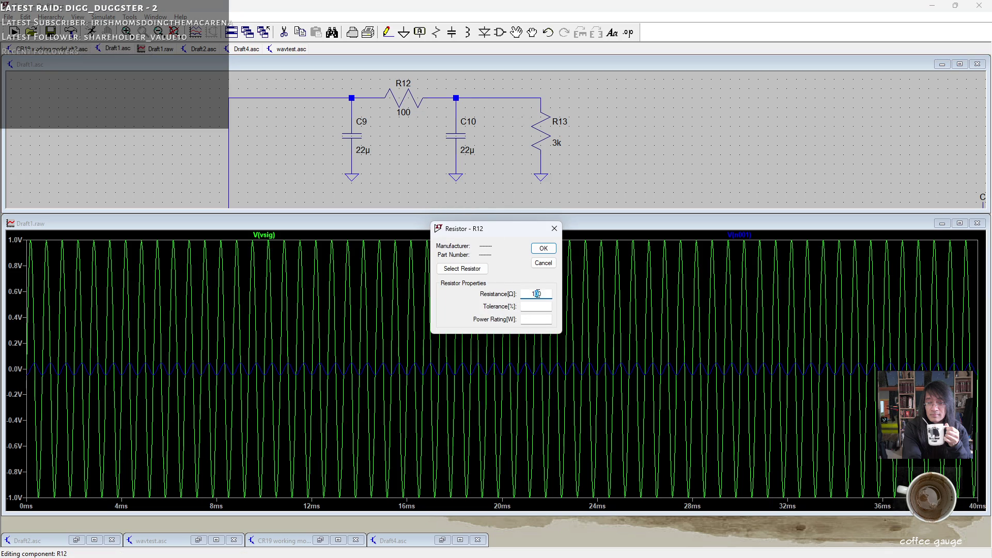
key("Return")
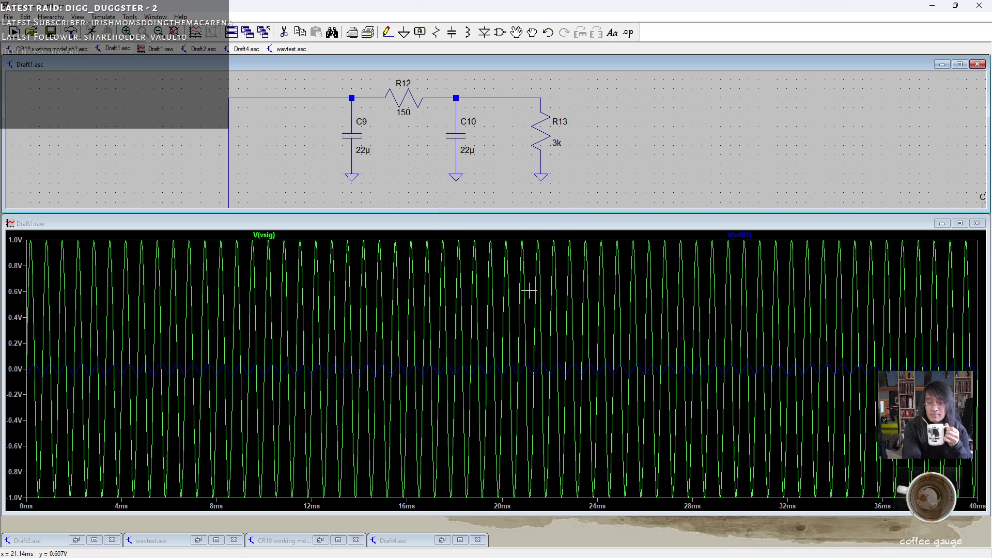
left_click(93, 31)
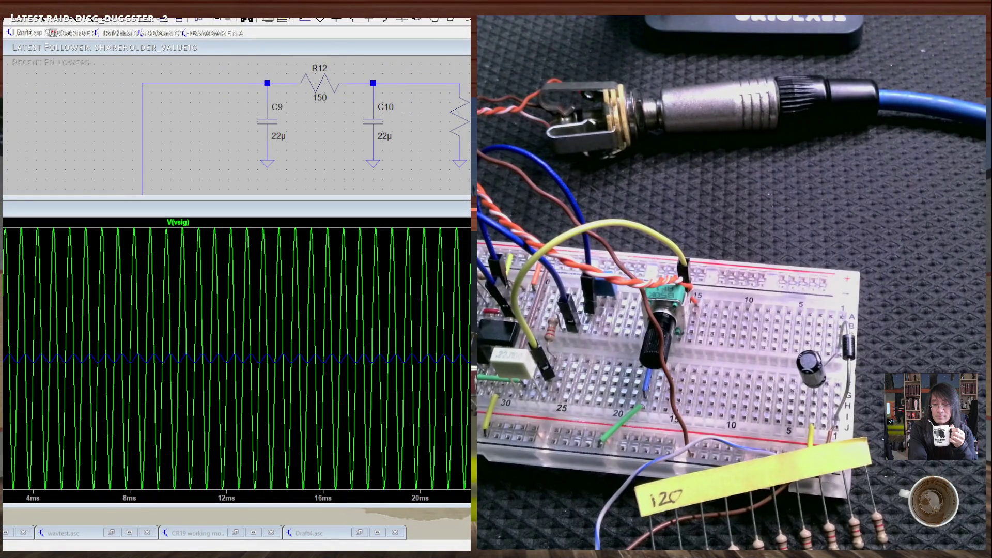
Enter 120 as R12's resistance value and confirm it.
right_click(319, 81)
type("120")
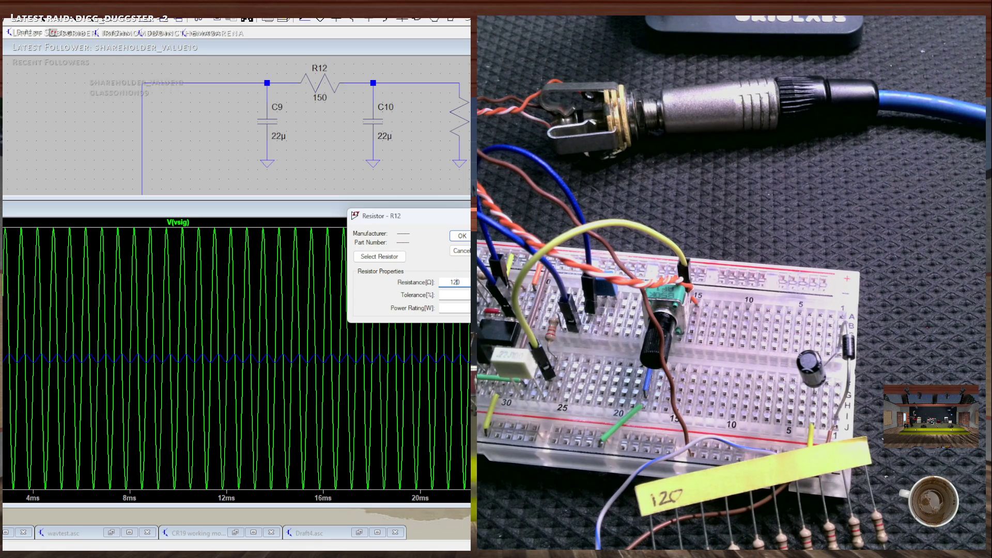
left_click(461, 235)
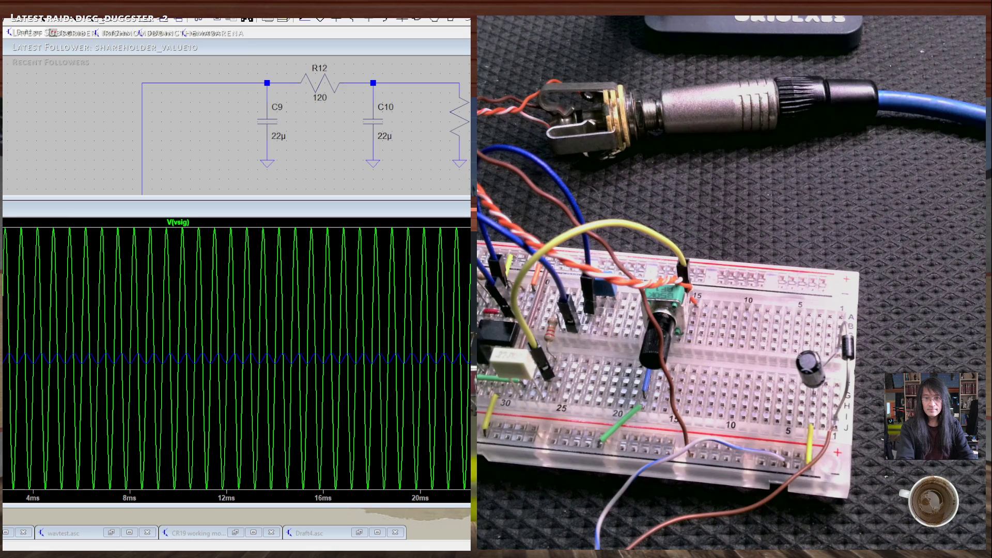
key("alt+Tab")
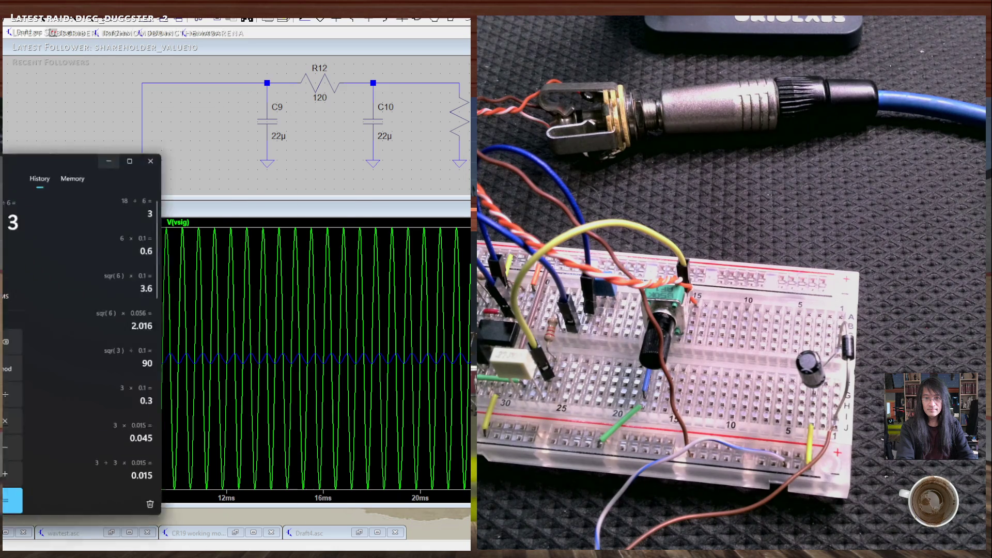
Compute 6 × 0.12 = 0.72 in Calculator, then minimize it to reveal LTspice.
type("6")
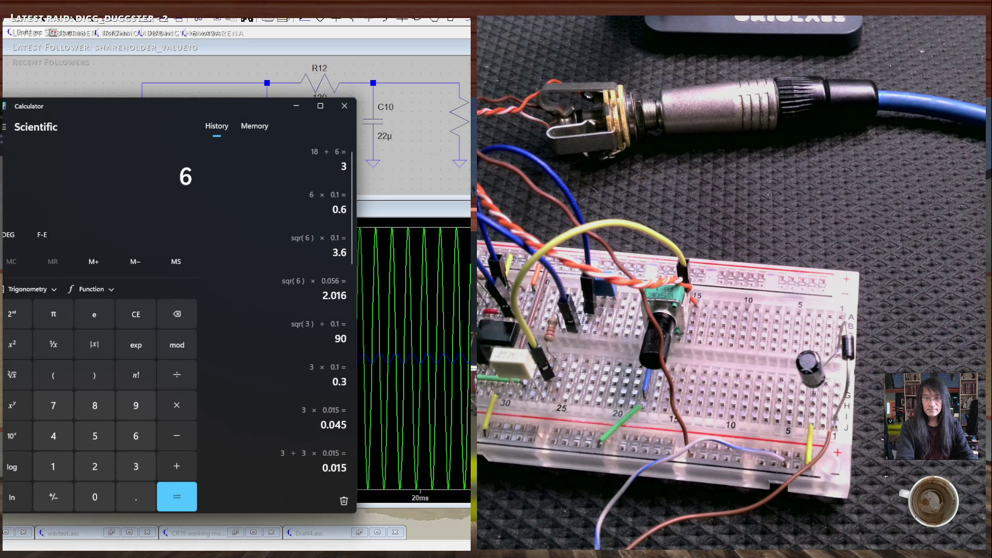
type(" × 0.12")
key("Return")
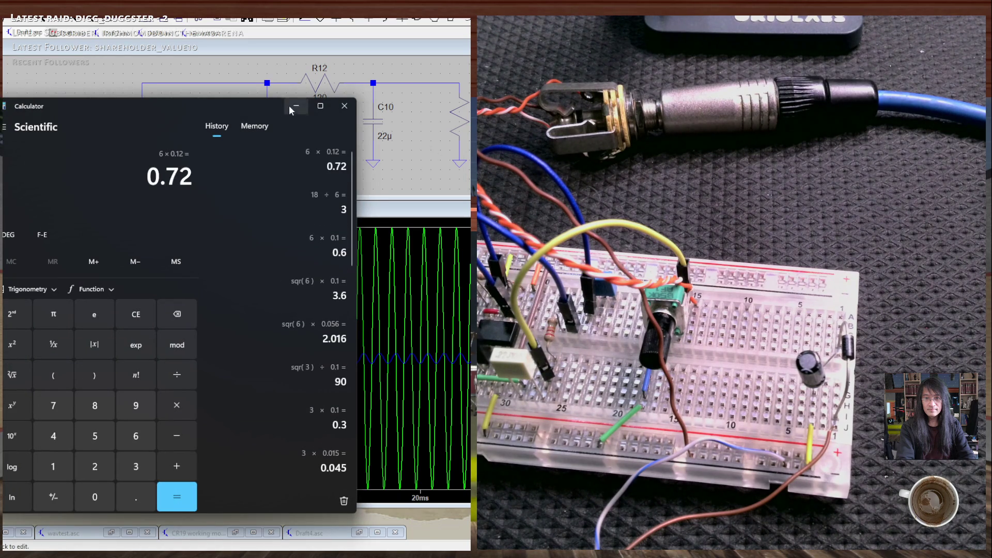
left_click(298, 107)
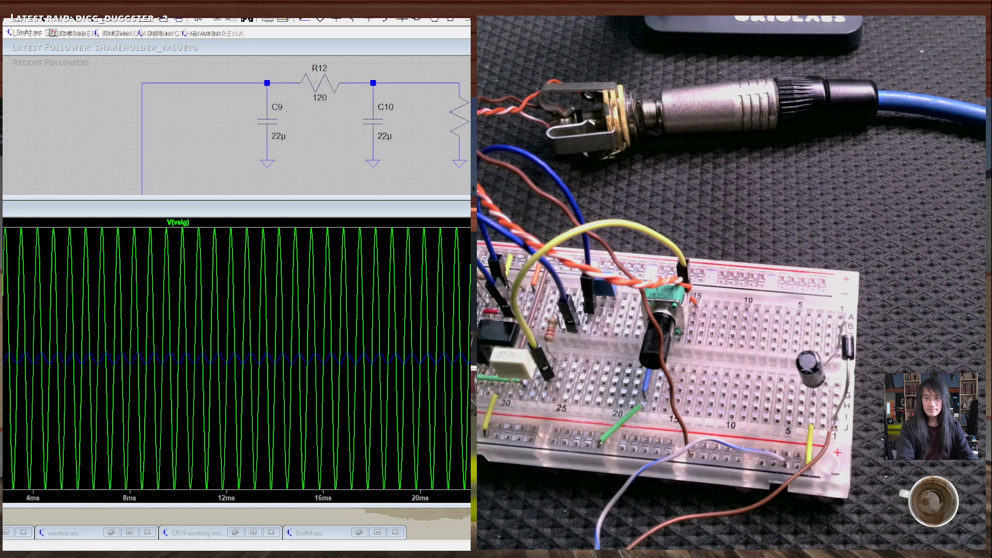
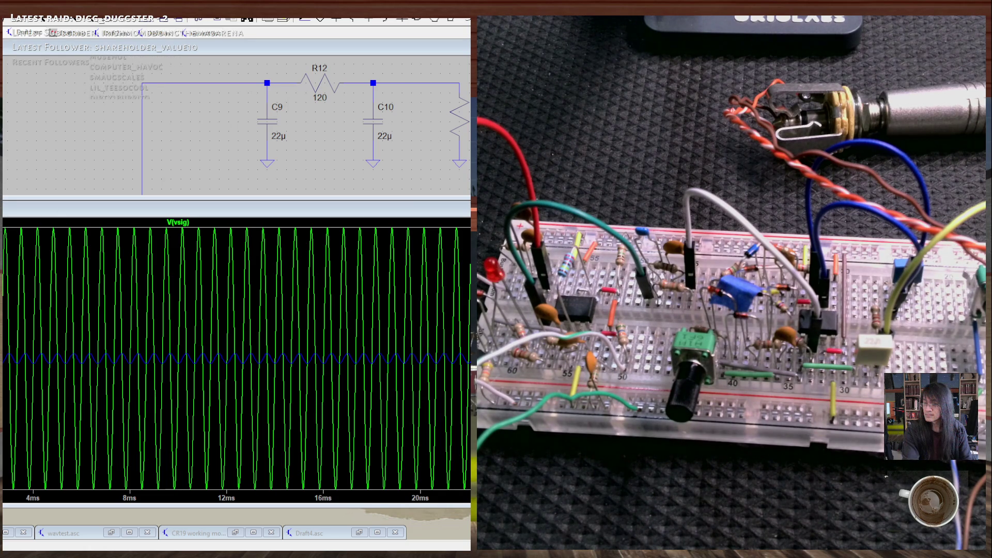
Check TotalMix FX for the breadboard signal on AN 4 and Main, then return to Cakewalk.
key("alt+Tab")
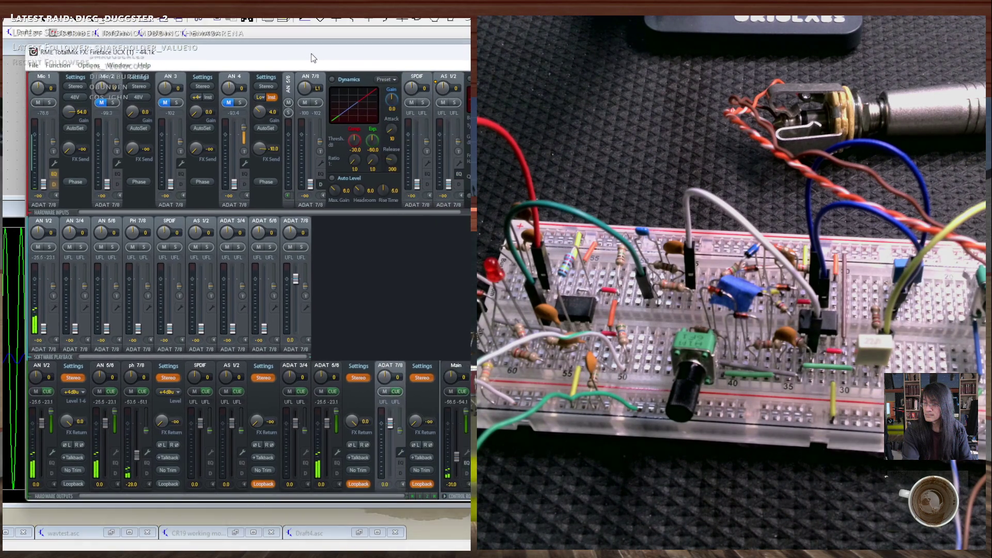
left_click_drag(311, 53, 260, 37)
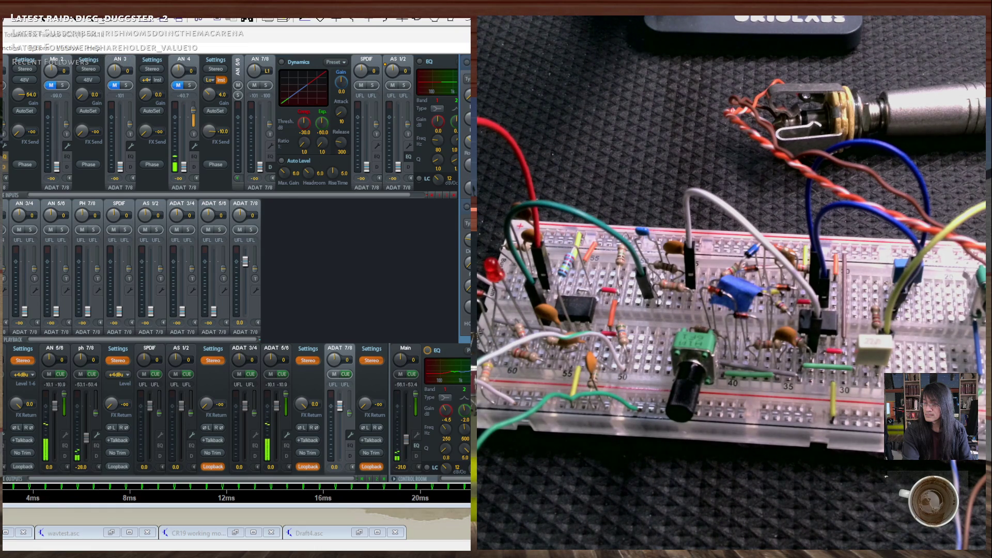
key("alt+Tab")
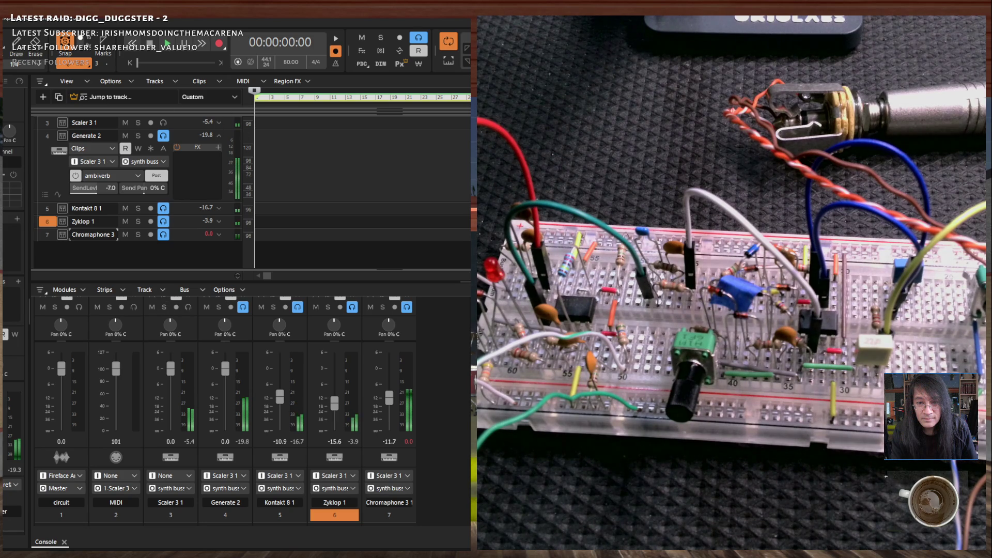
Stop Scaler 3's chord playback and close the plugin, back at the top of the track list.
key("alt+Tab")
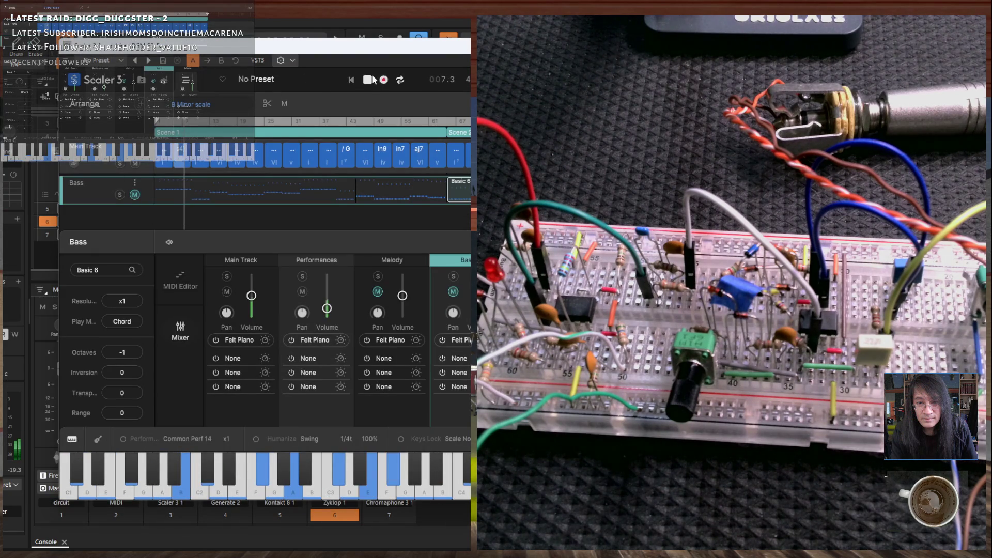
left_click(373, 78)
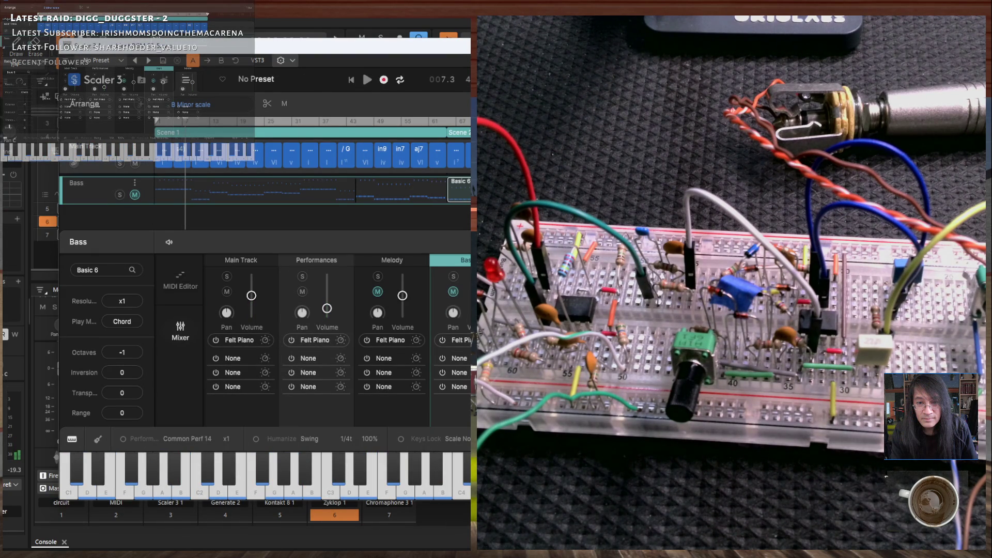
key("alt+Tab")
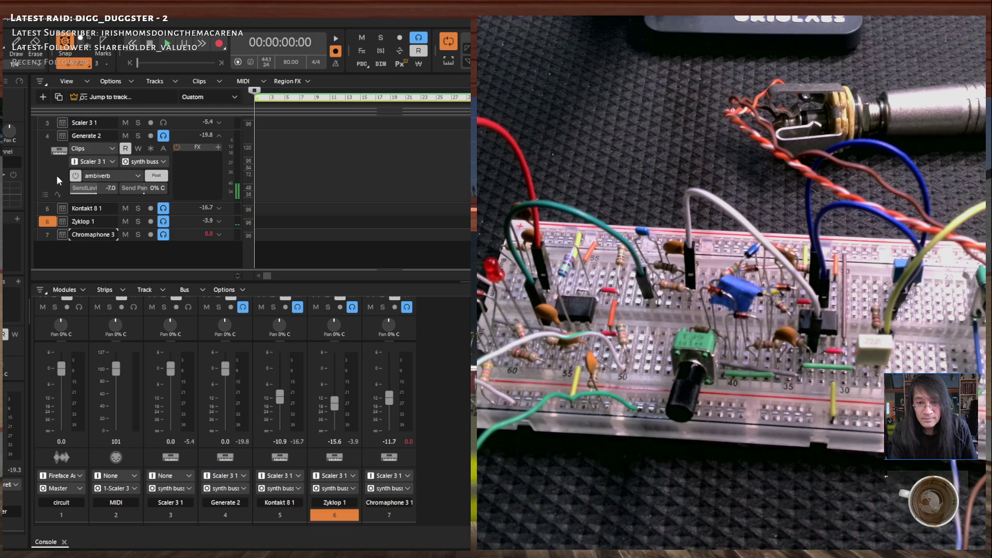
scroll(291, 181, "up", 3)
scroll(292, 181, "up", 1)
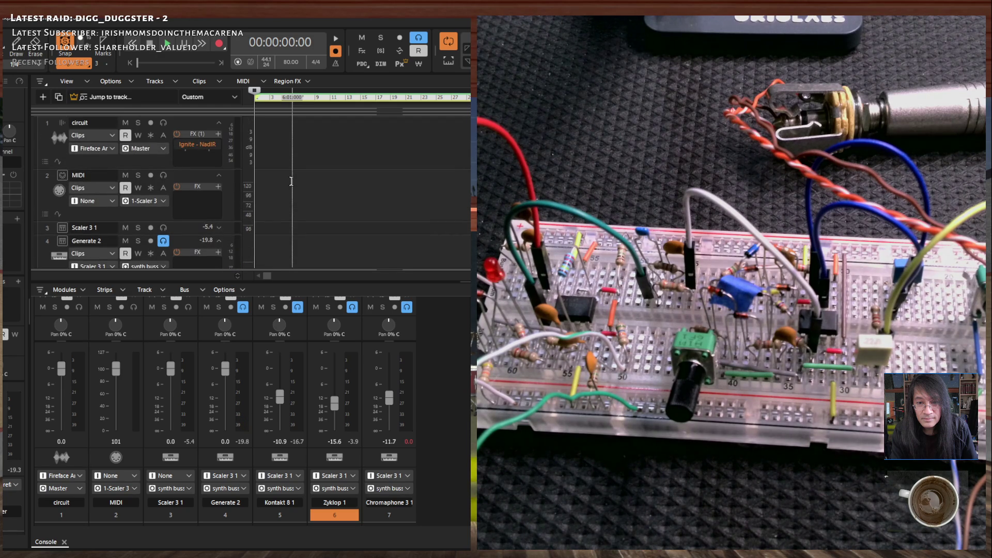
Enable Input Echo on track 1 'circuit', leaving the track name unchanged.
left_click(164, 124)
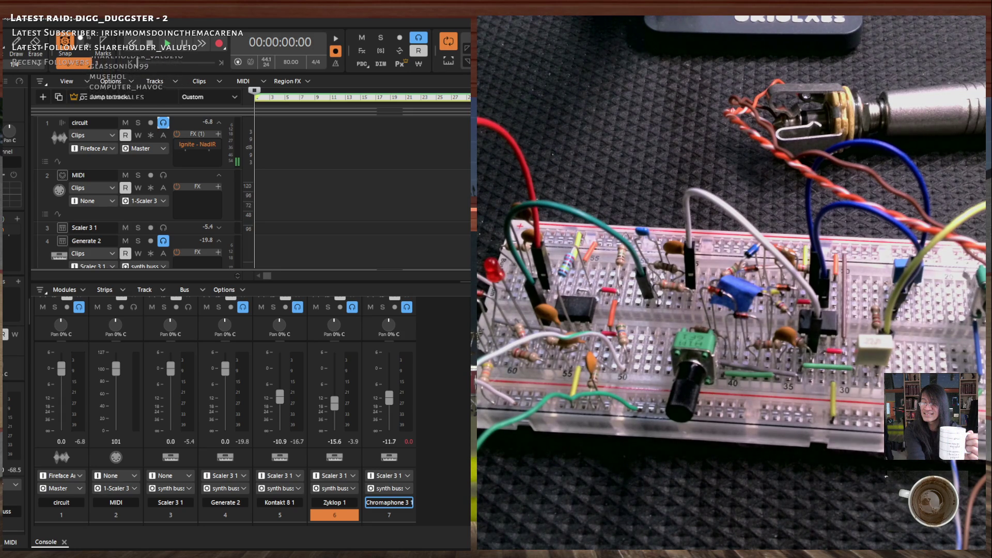
key("Return")
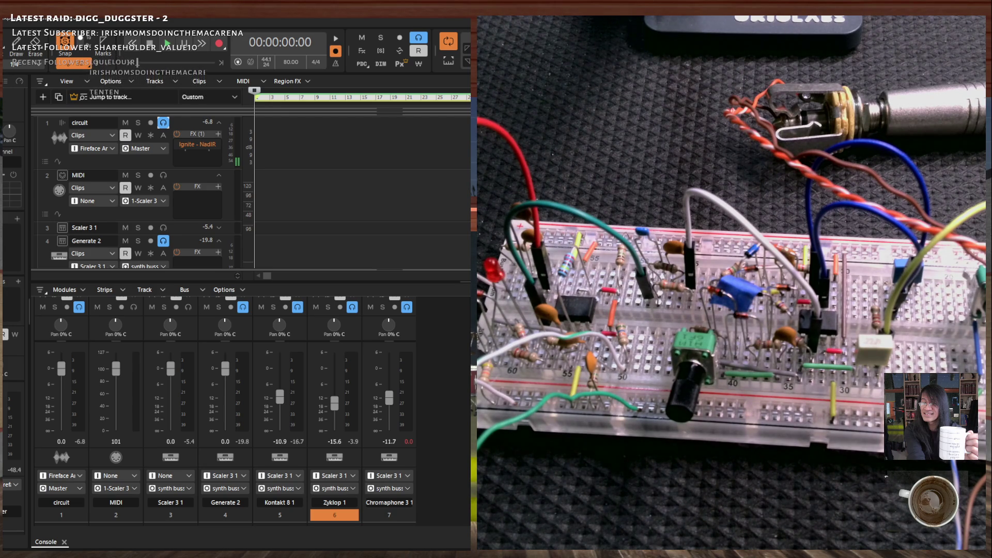
Insert Sonsig Rev-A from Audio FX > Relab Development into the FX bin.
right_click(5, 223)
mouse_move(13, 251)
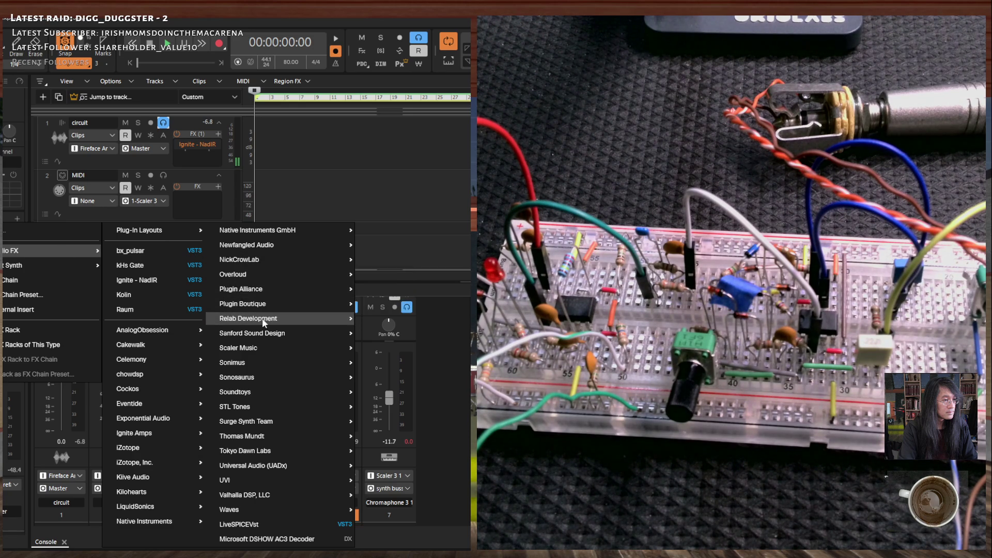
mouse_move(262, 318)
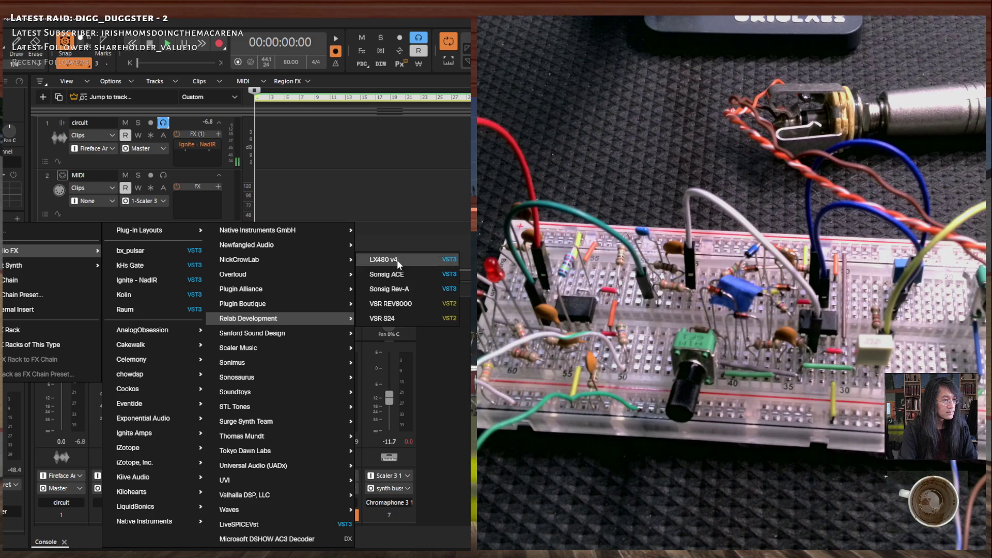
left_click(398, 288)
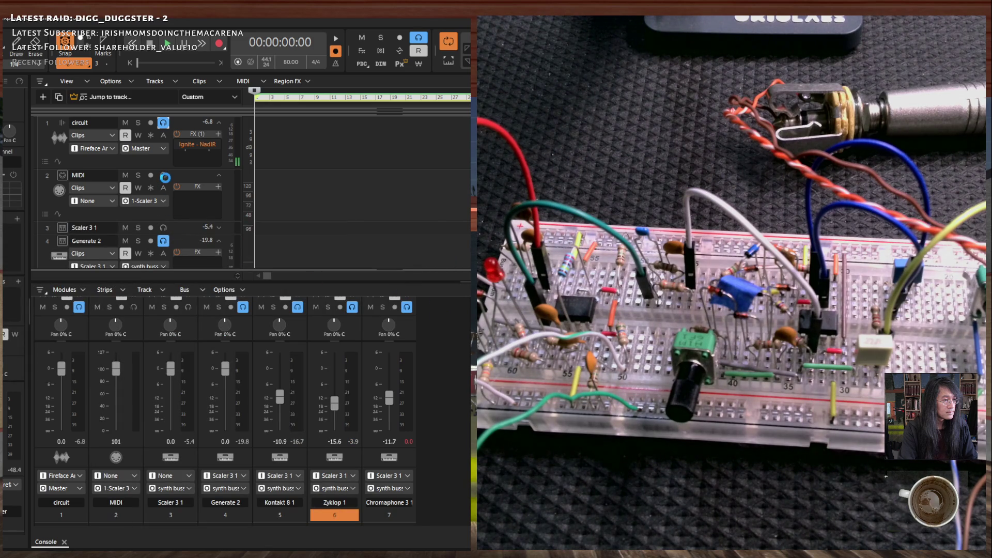
Set the Sonsig Rev-A TIME knob to 1.22 SEC and close the reverb window.
left_click_drag(255, 168, 240, 219)
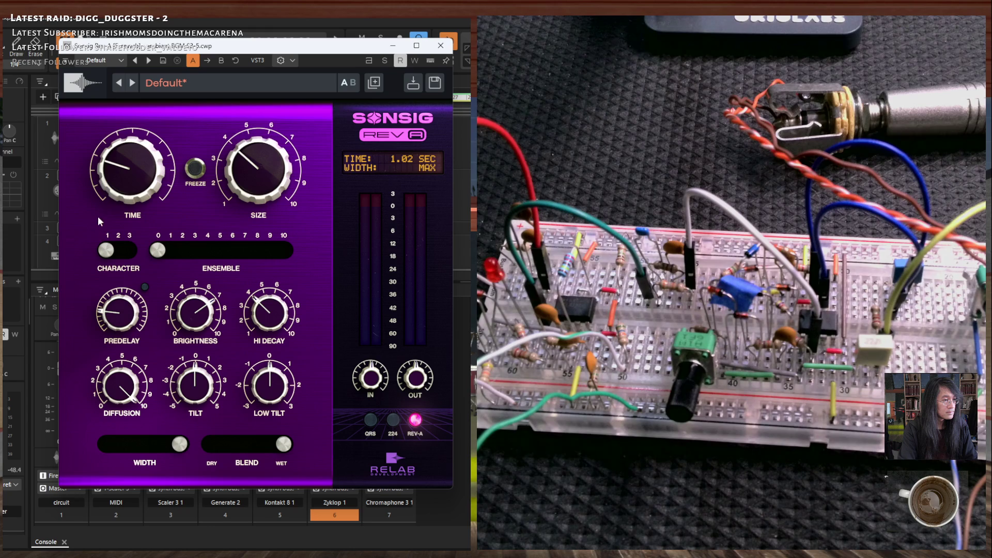
left_click_drag(116, 170, 113, 160)
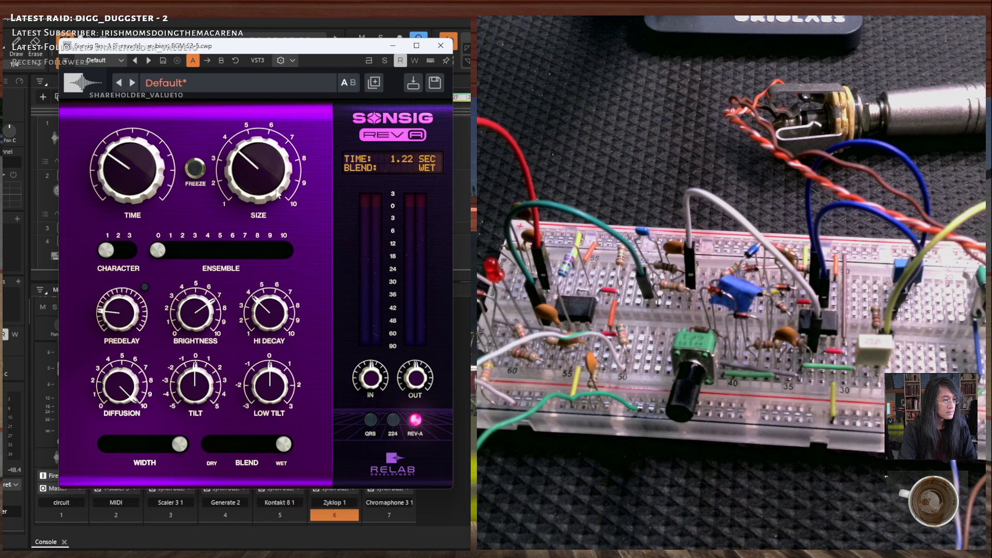
left_click(439, 47)
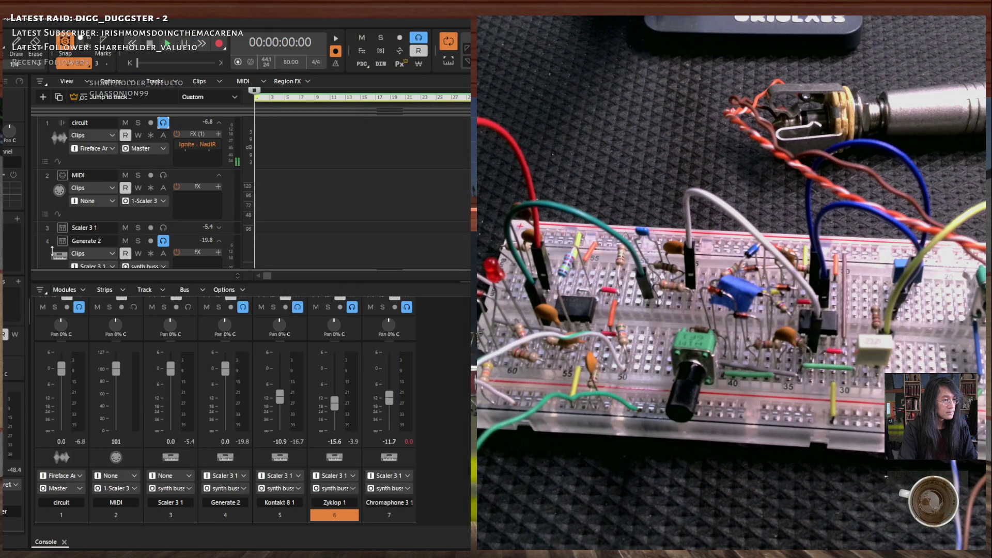
Select the circuit track and review its input list without changing it.
left_click(47, 144)
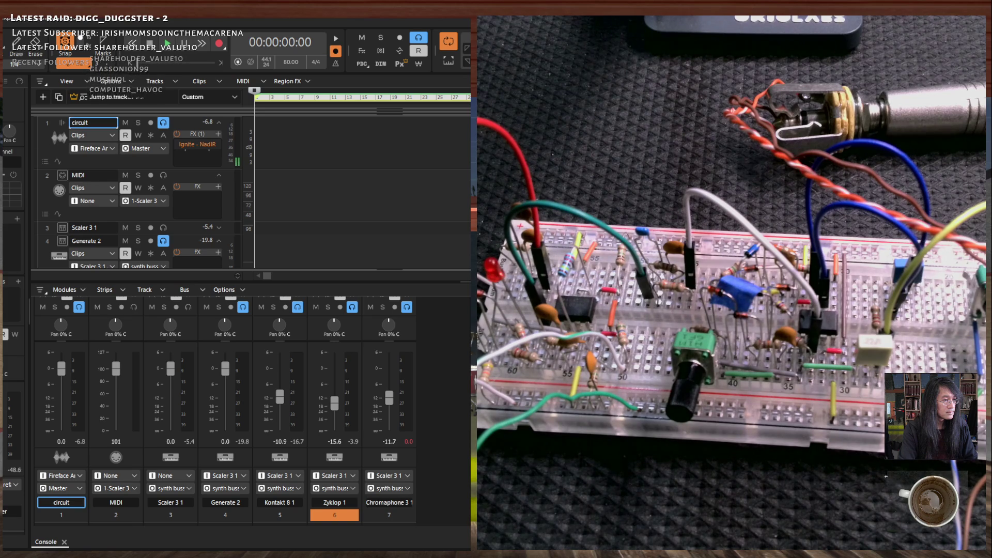
left_click(88, 148)
left_click(15, 449)
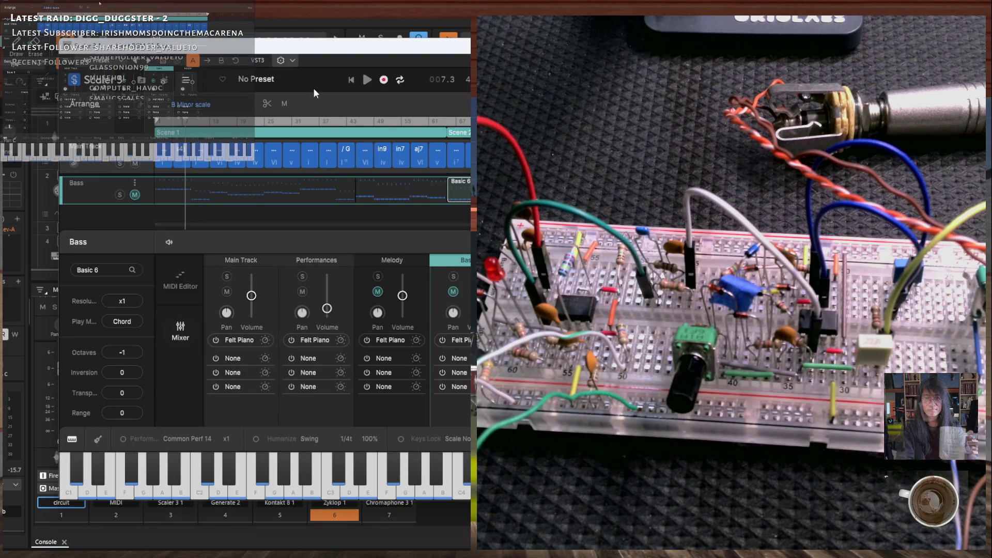
Rewind Scaler 3 to the start and play the chord progression.
left_click(350, 80)
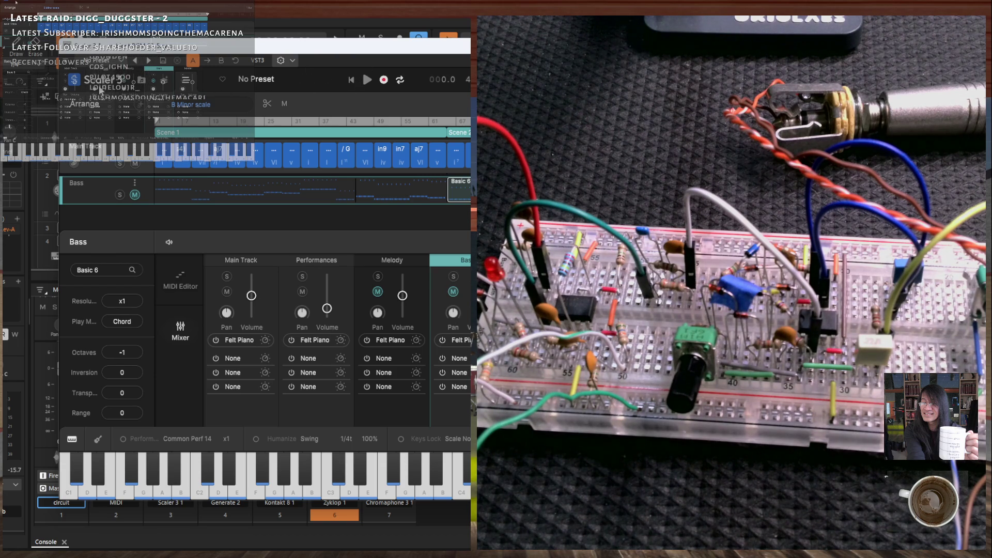
left_click(367, 79)
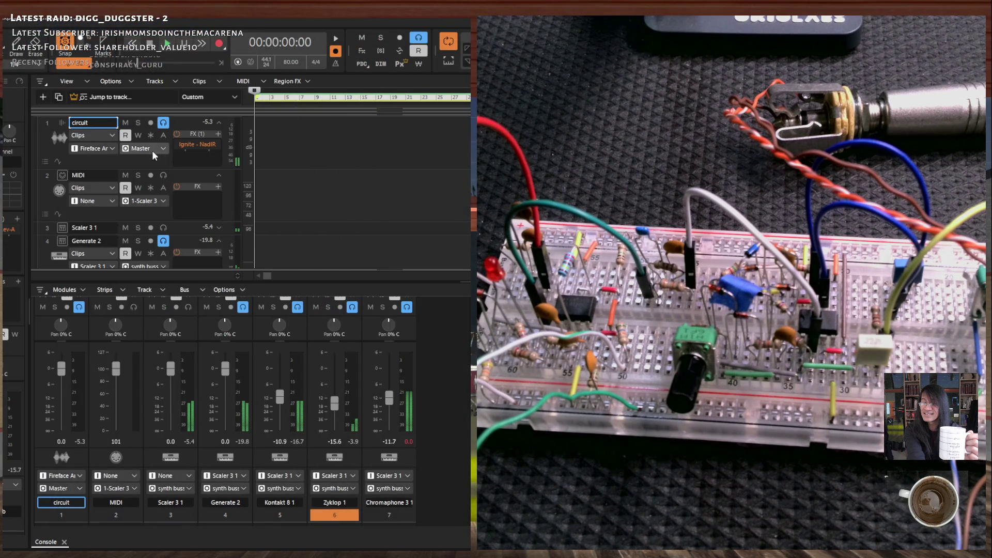
Disable Input Echo on track 1 'circuit'.
left_click(162, 125)
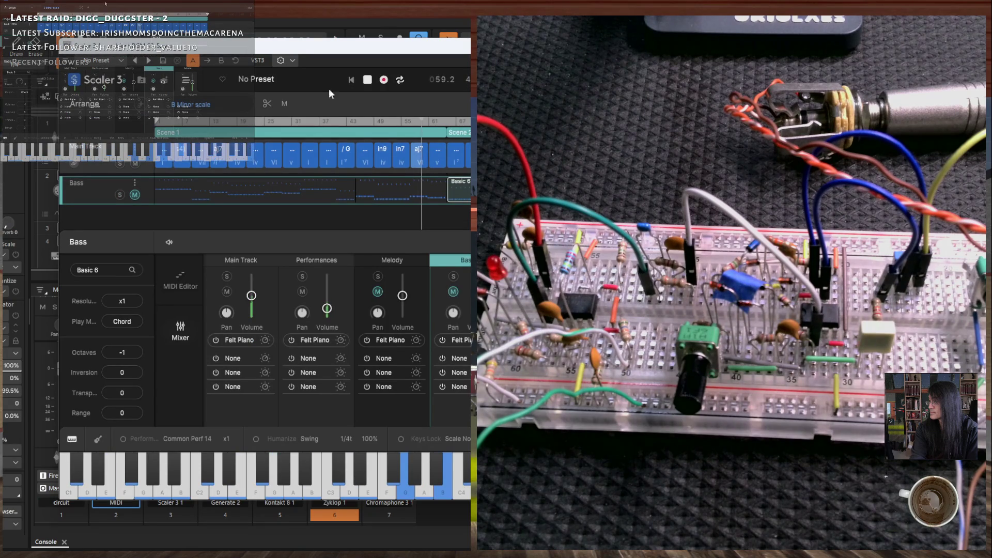
Stop the chord playback, close Scaler 3 and re-enable Input Echo on the circuit track.
key("space")
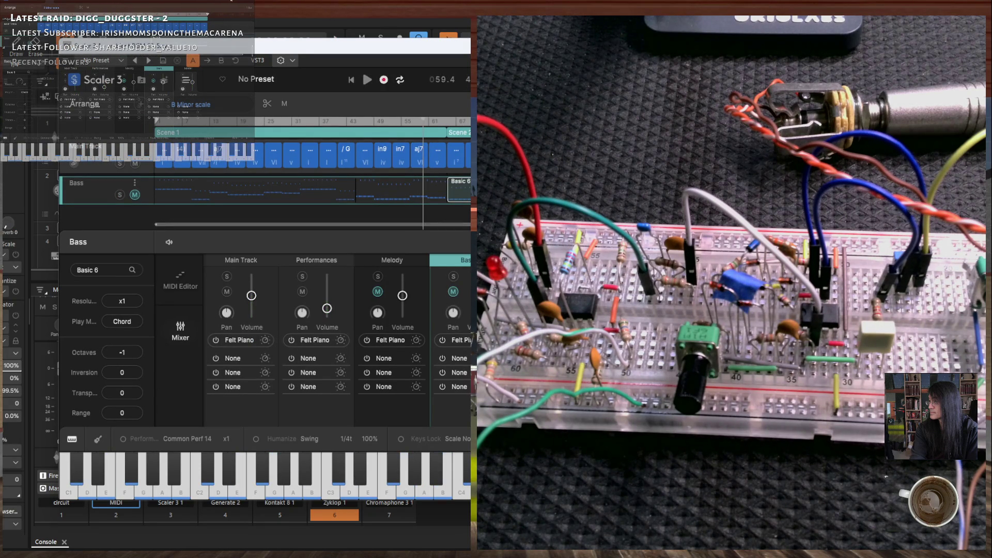
key("Escape")
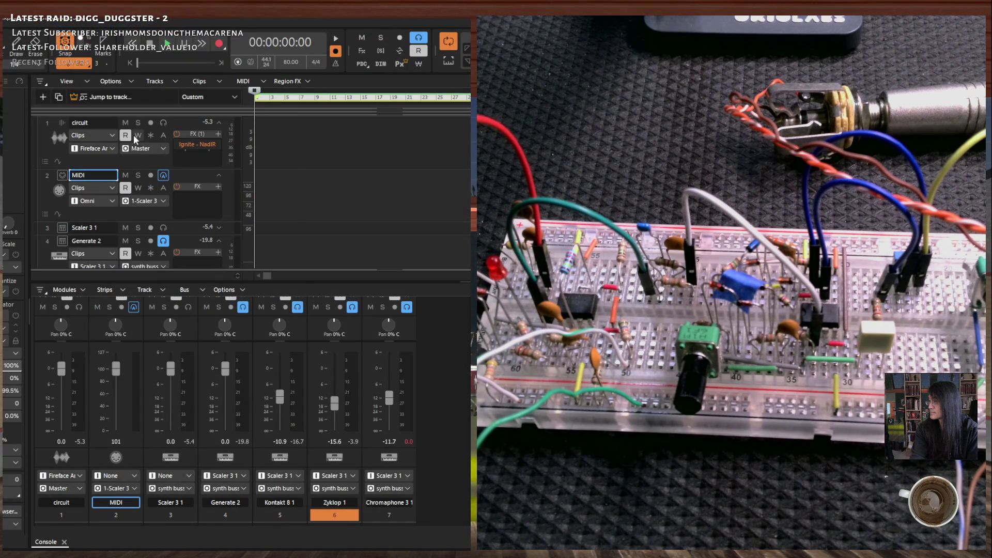
left_click(163, 122)
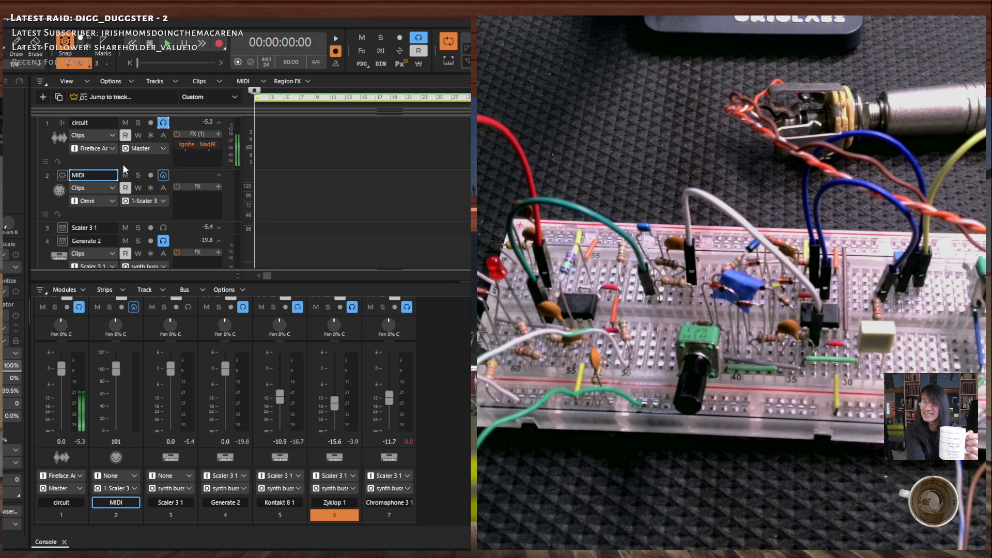
key("alt+Tab")
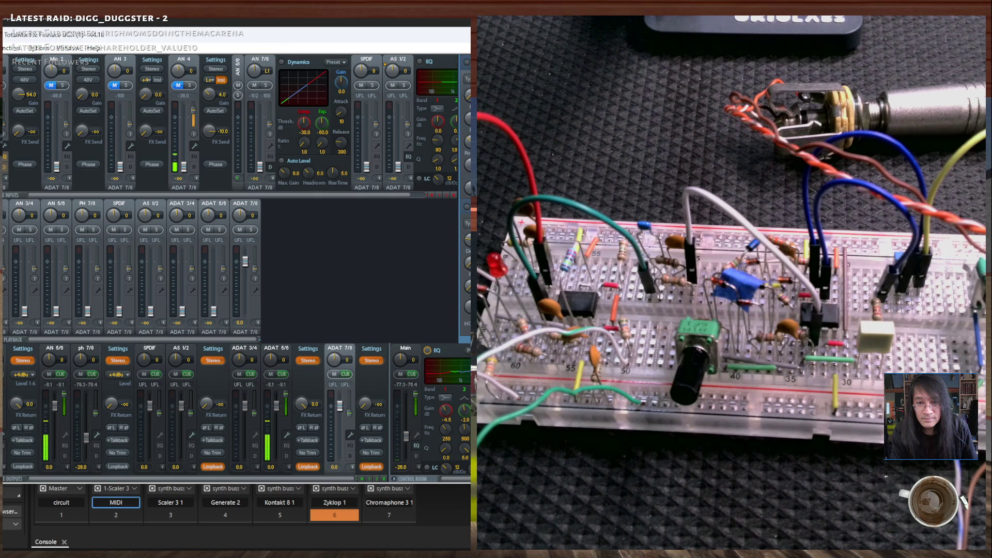
Switch to LTspice to view the R12/C9/C10 filter schematic and V(vsig) waveform.
key("alt+Tab")
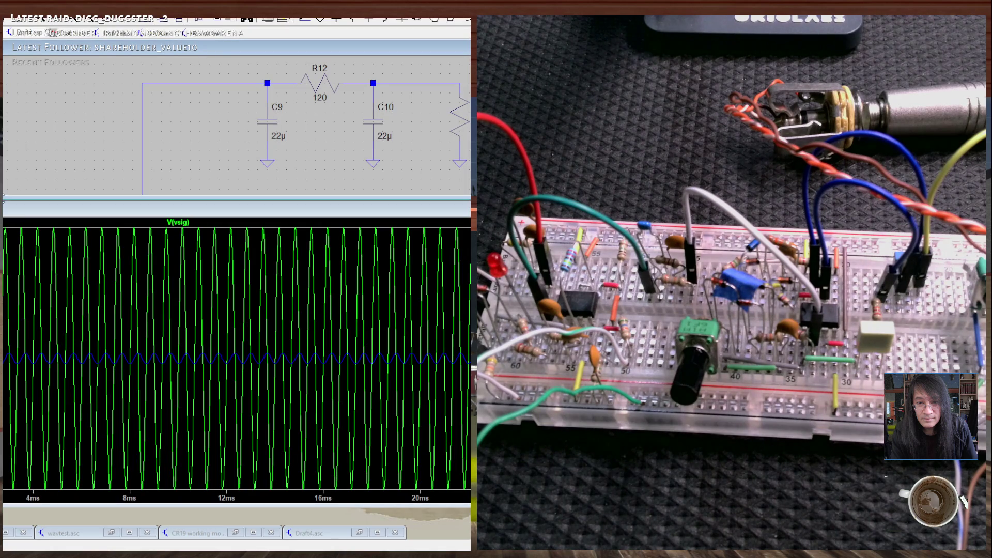
Enlarge and pan the schematic to show R13 and its left wire, then switch to Cakewalk.
left_click_drag(4, 198, 3, 267)
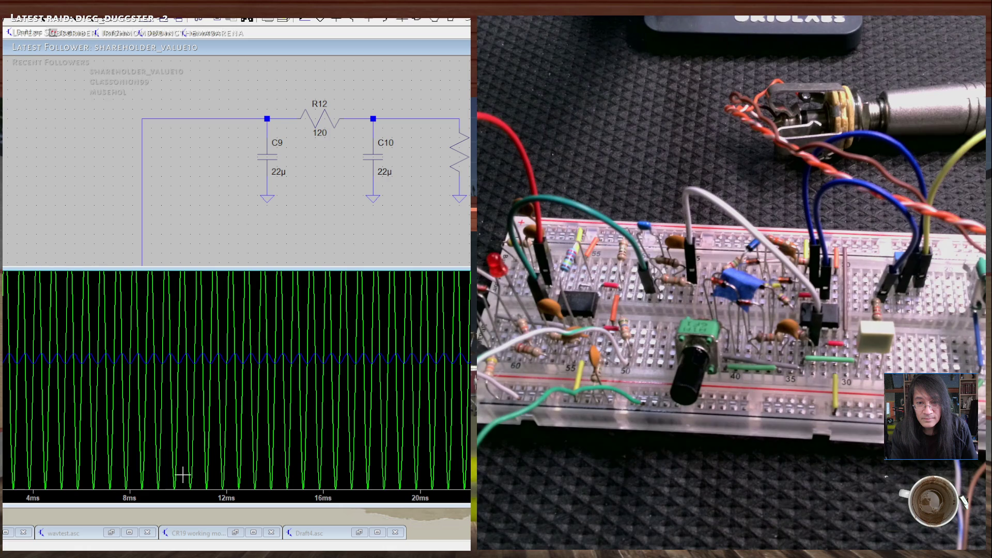
key("Right")
key("Right")
key("Right")
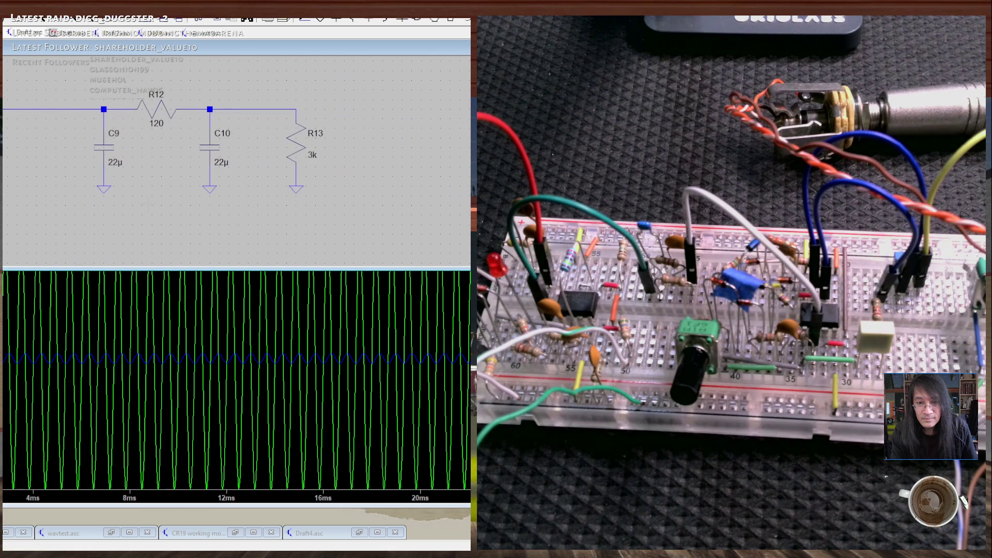
left_click_drag(154, 208, 193, 213)
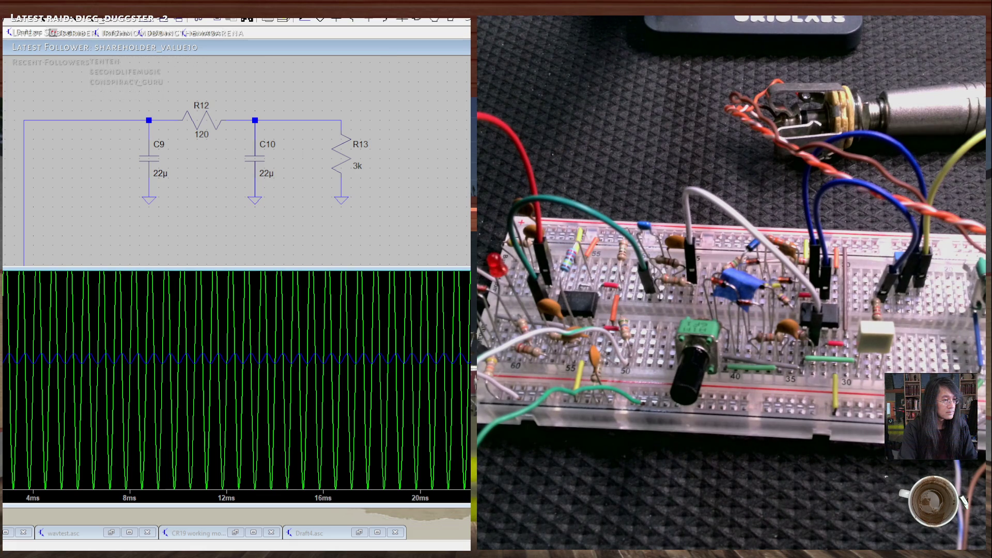
key("alt+Tab")
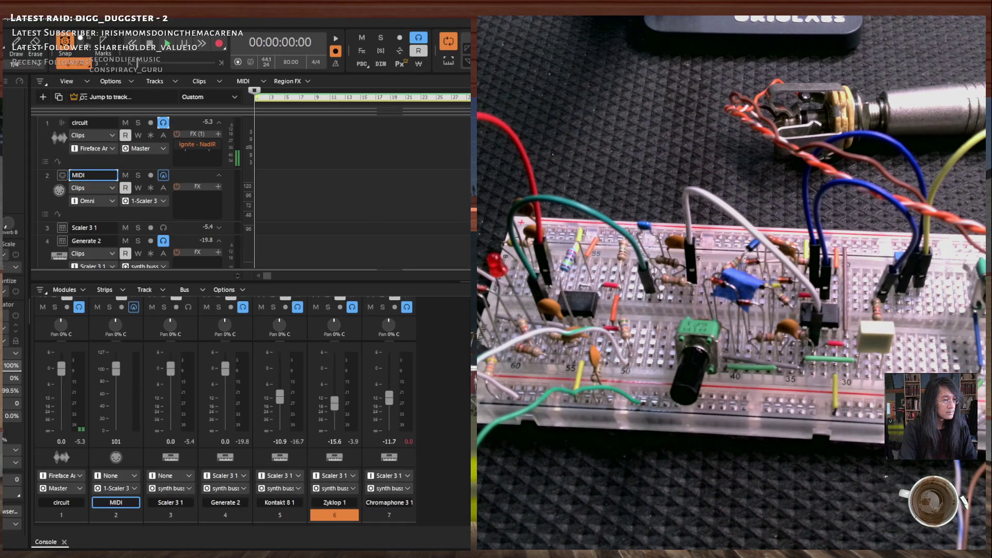
Turn Input Echo off on the 'circuit' track, then back on to hear the breadboard.
left_click(164, 123)
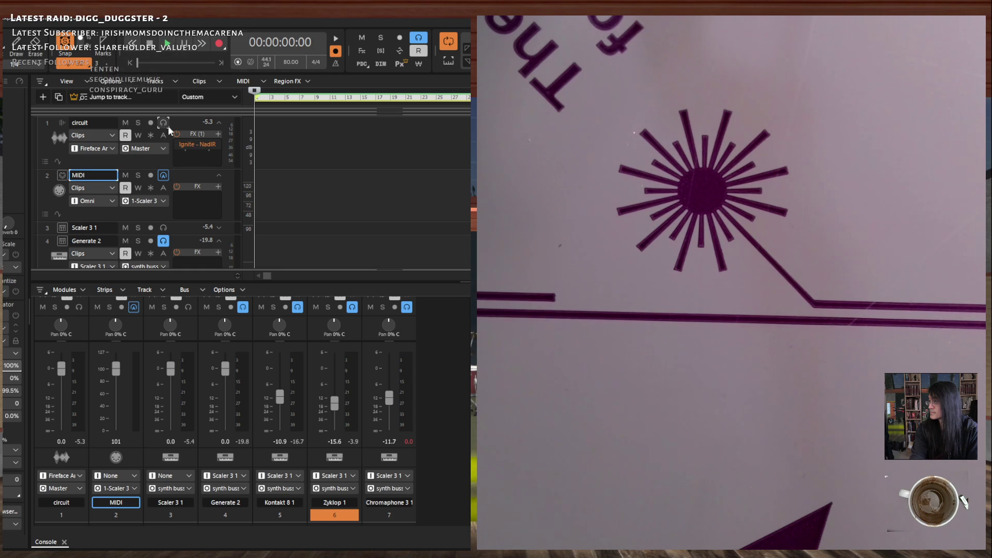
left_click(163, 123)
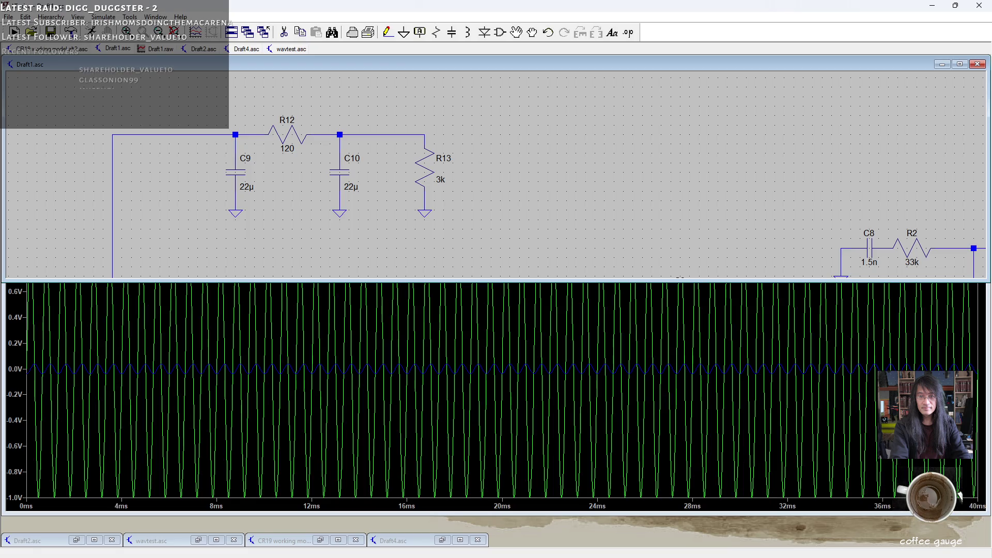
left_click(58, 53)
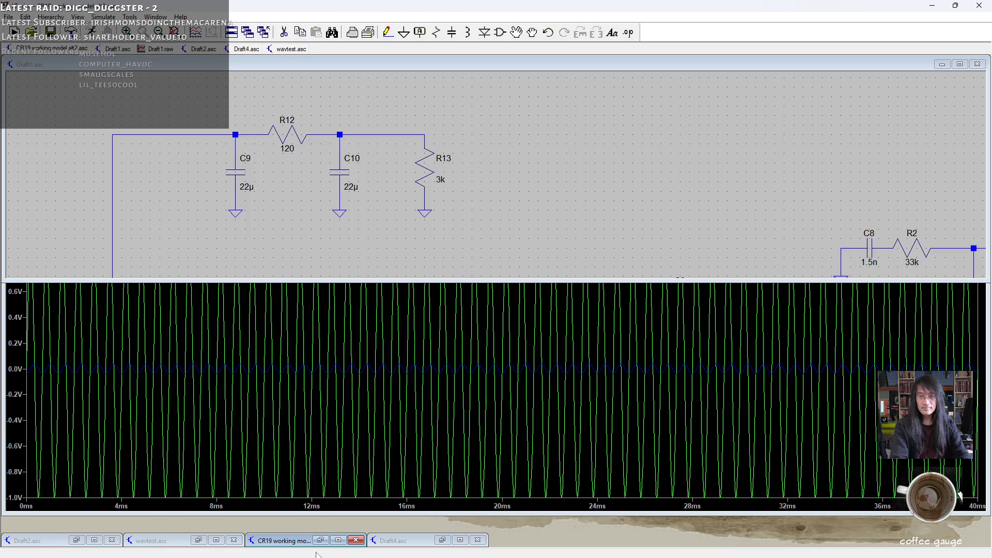
left_click(320, 540)
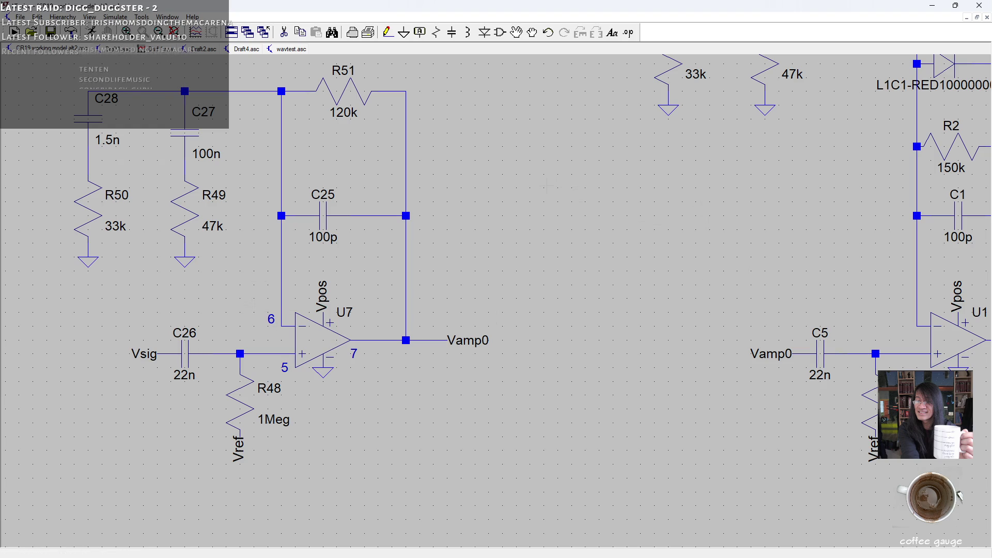
left_click_drag(517, 206, 513, 251)
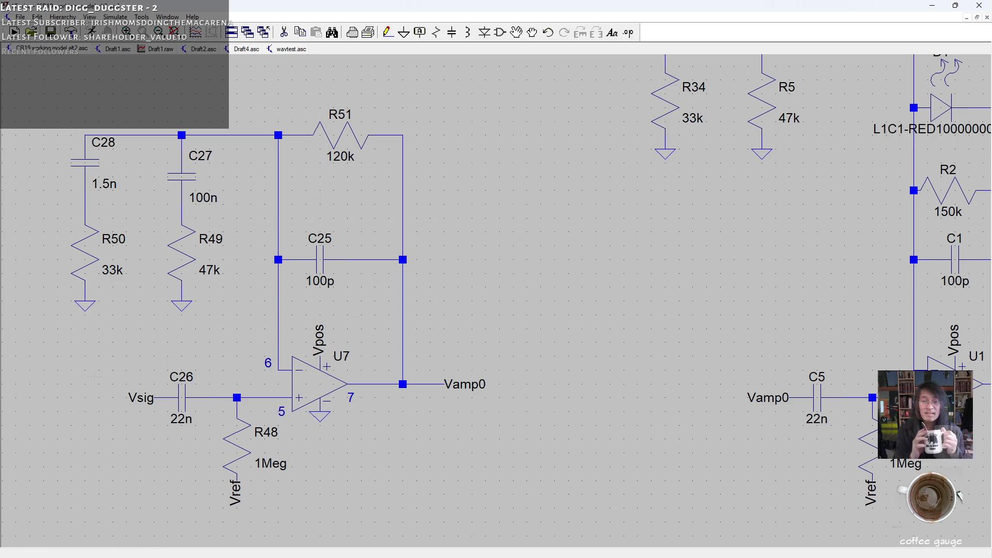
scroll(264, 315, "down", 3)
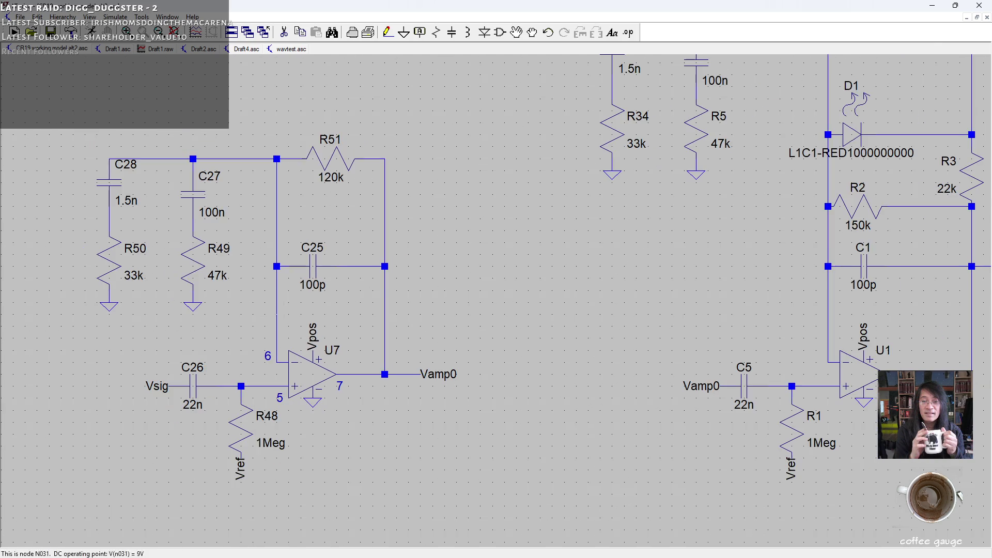
mouse_move(568, 310)
left_mouse_down()
mouse_move(360, 334)
mouse_move(373, 345)
mouse_move(285, 372)
mouse_move(175, 380)
mouse_move(416, 308)
mouse_move(350, 264)
left_mouse_up()
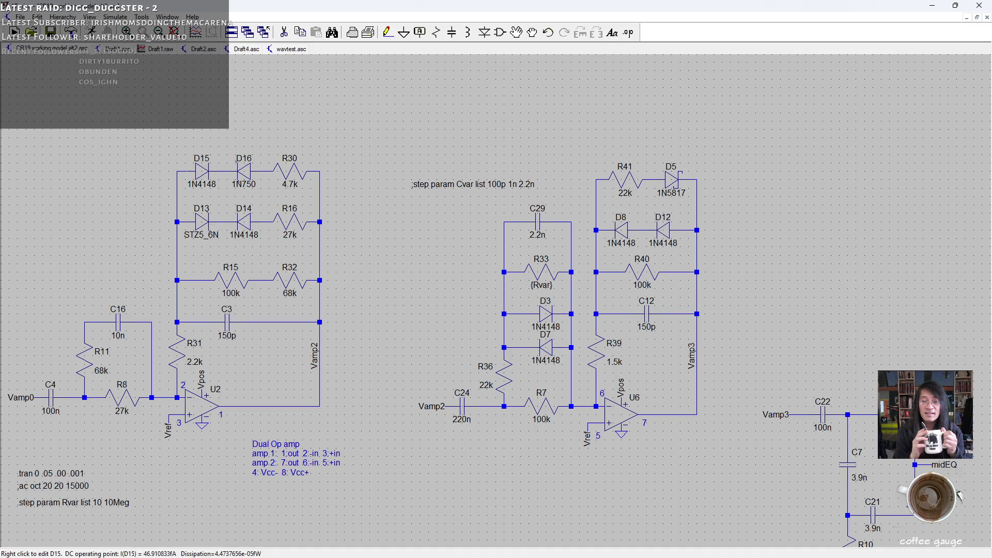
left_click_drag(671, 184, 421, 199)
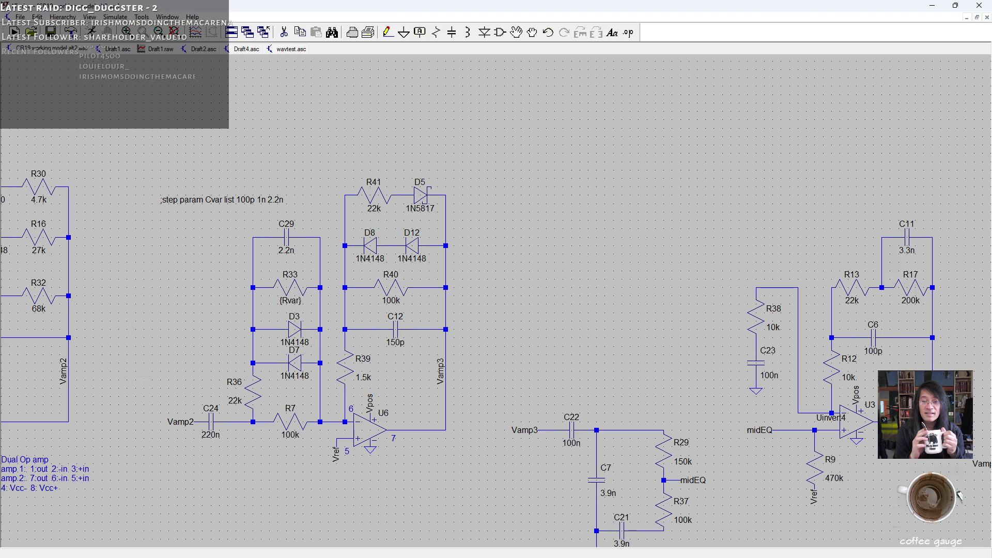
left_click_drag(413, 206, 480, 202)
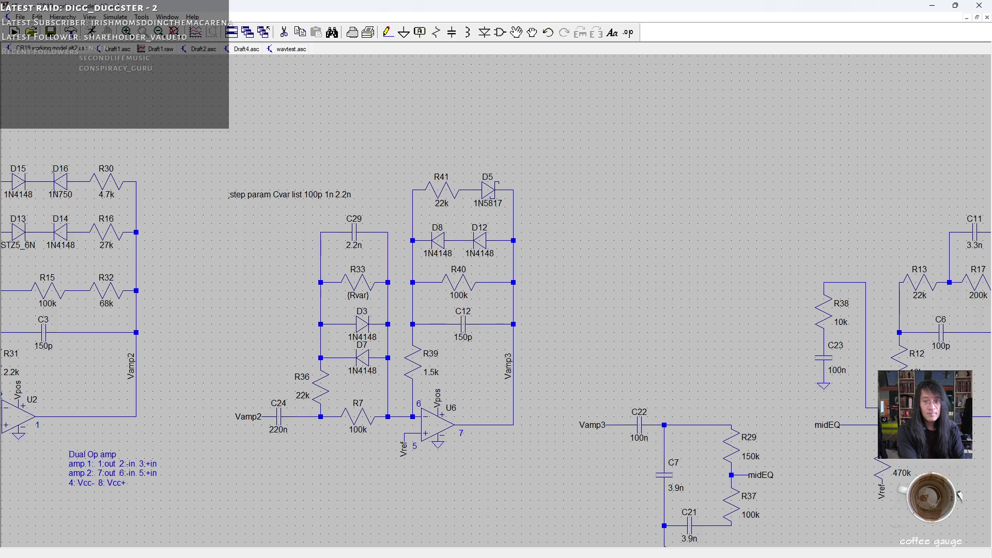
key("alt+Tab")
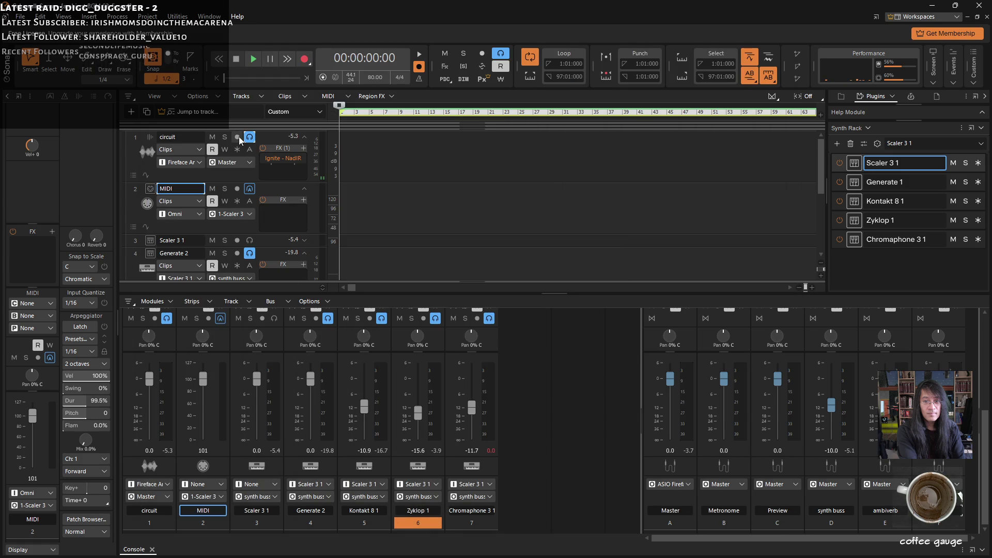
Disable Input Echo on track 1 'circuit'.
left_click(249, 137)
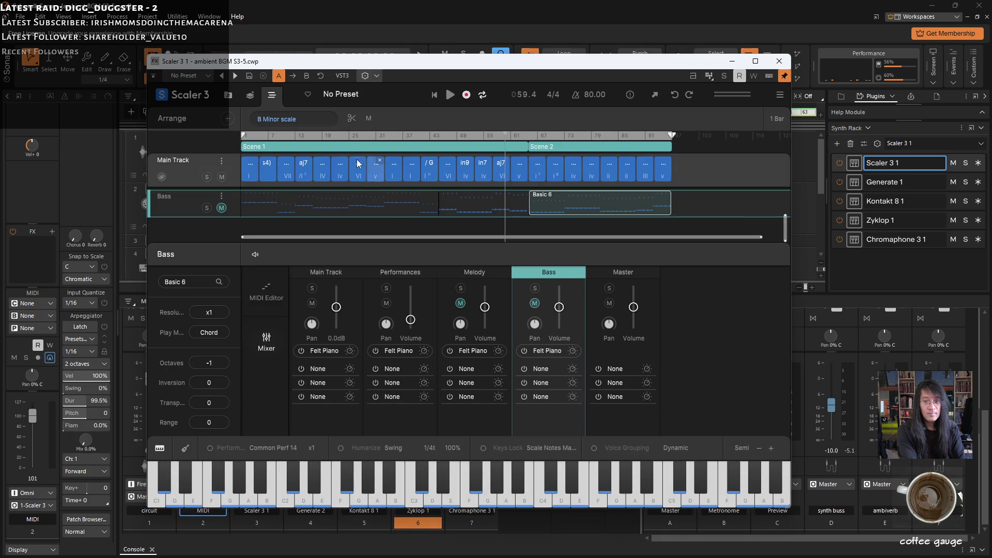
Rewind Scaler 3's playback to the start and nudge its window slightly lower.
left_click(434, 95)
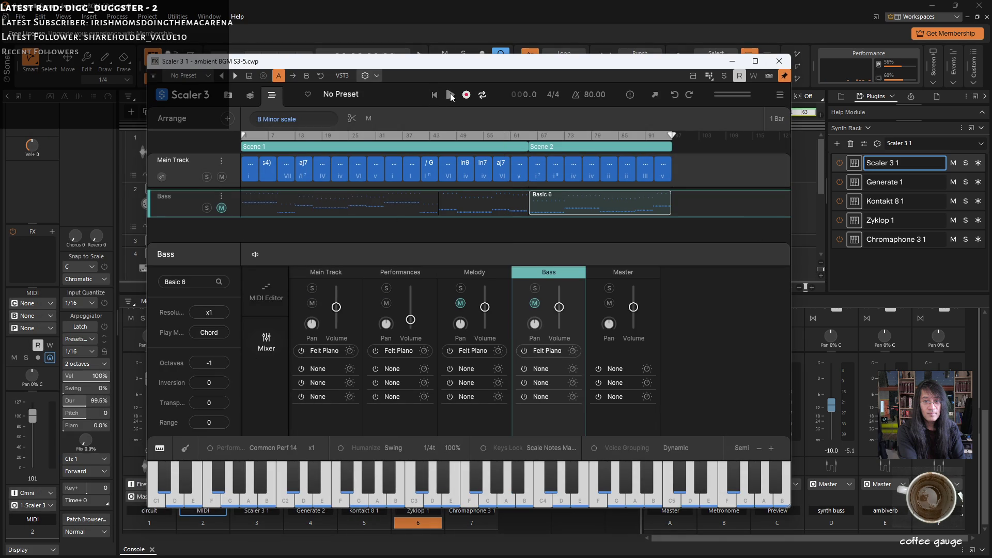
mouse_move(390, 95)
mouse_move(417, 68)
left_mouse_down()
mouse_move(416, 46)
mouse_move(418, 87)
left_mouse_up()
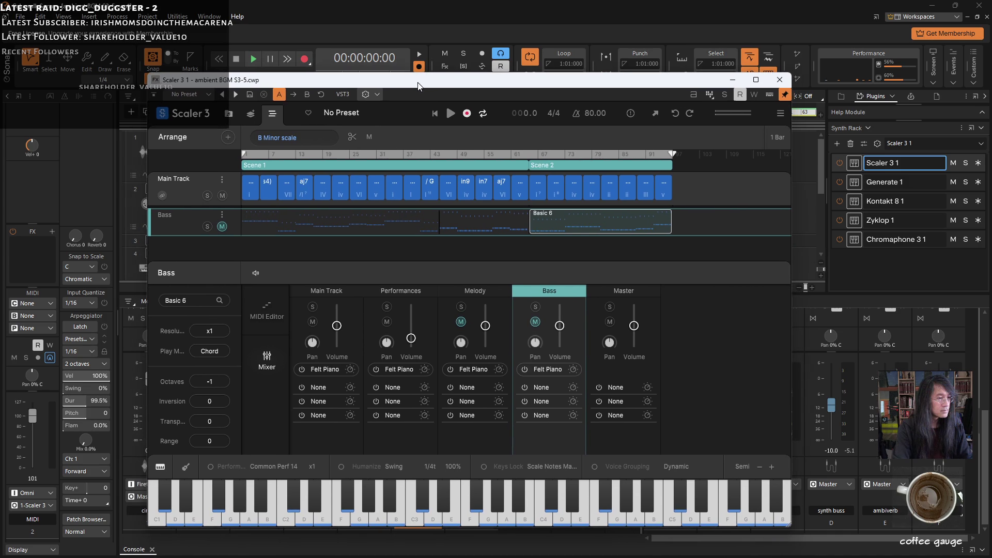